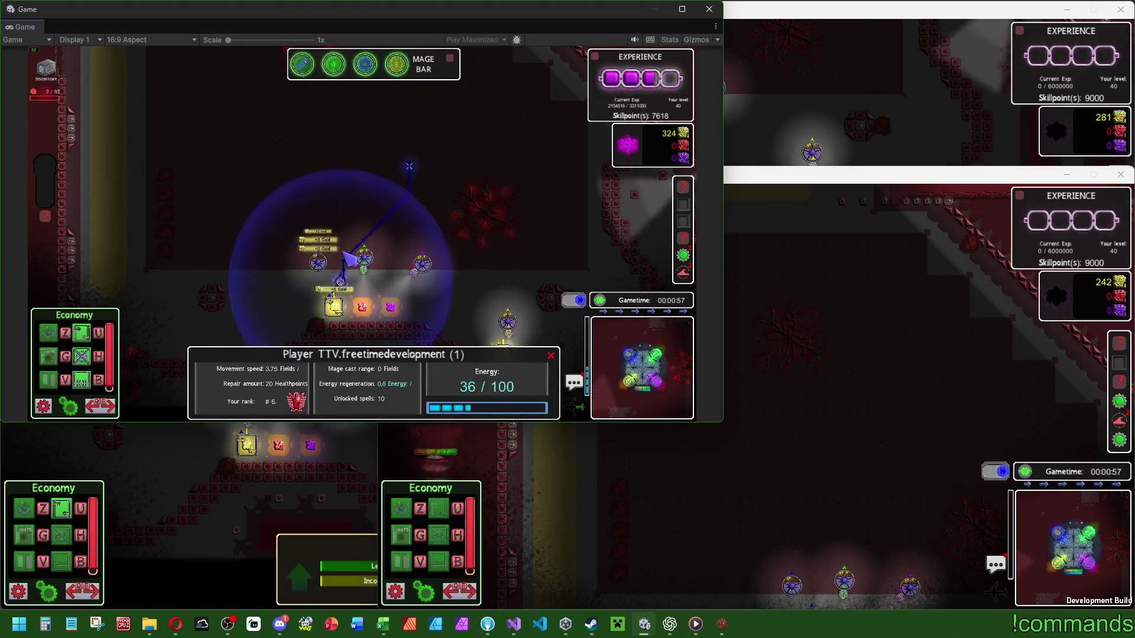
# Step: Walk the mage unit toward the diagonal wall, checking the Mainbase panel on the way
pyautogui.rightClick(409, 166)
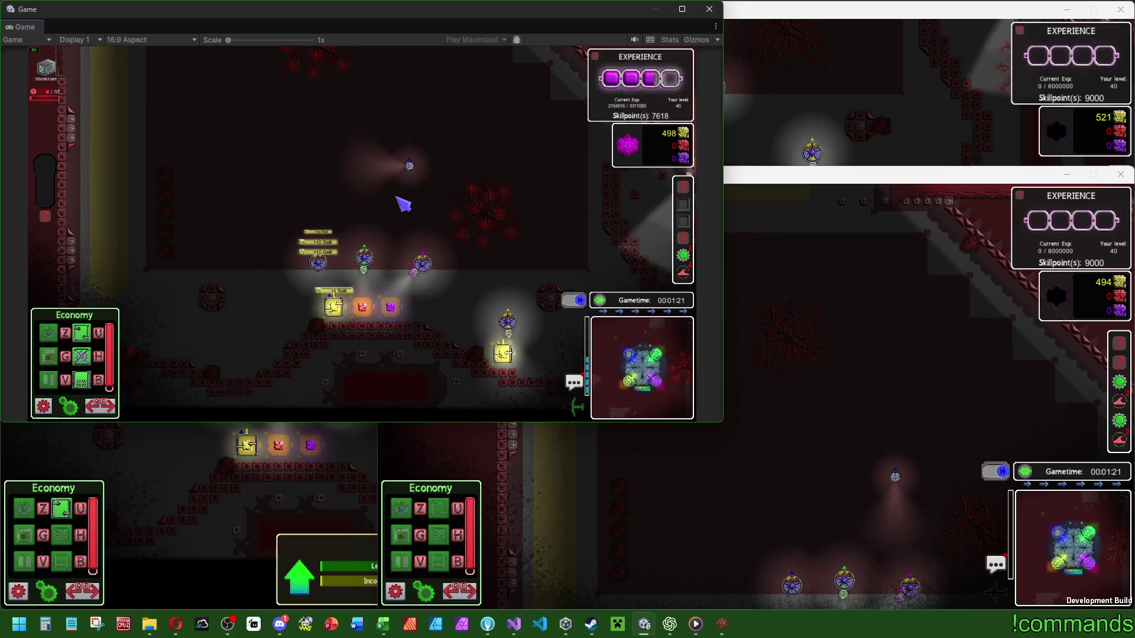
pyautogui.click(311, 258)
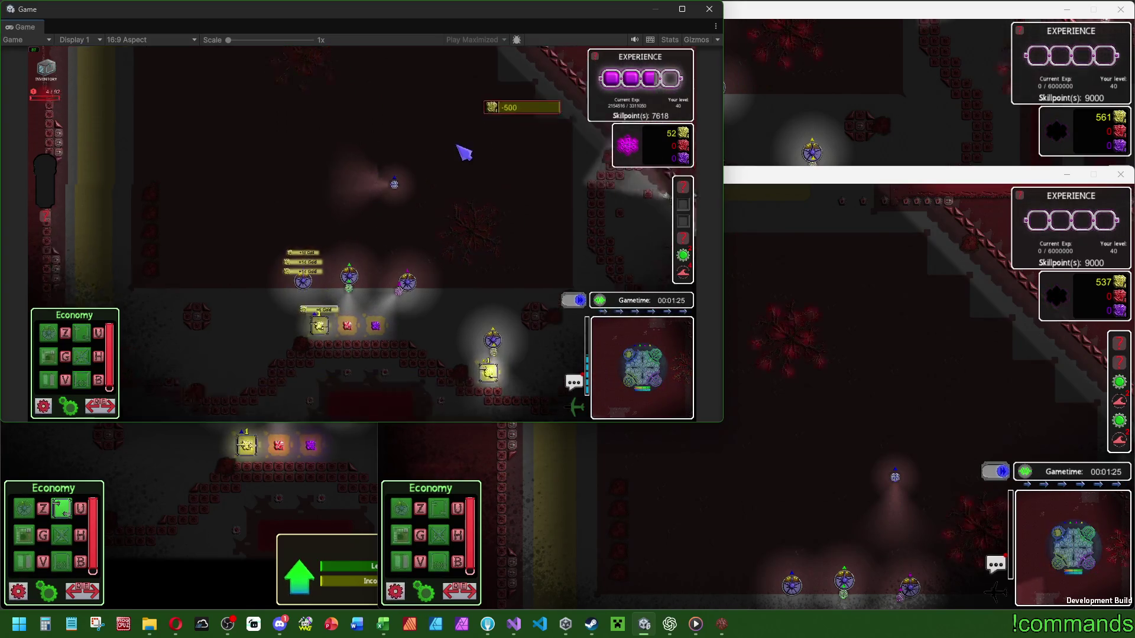
pyautogui.press('super')
pyautogui.press('super')
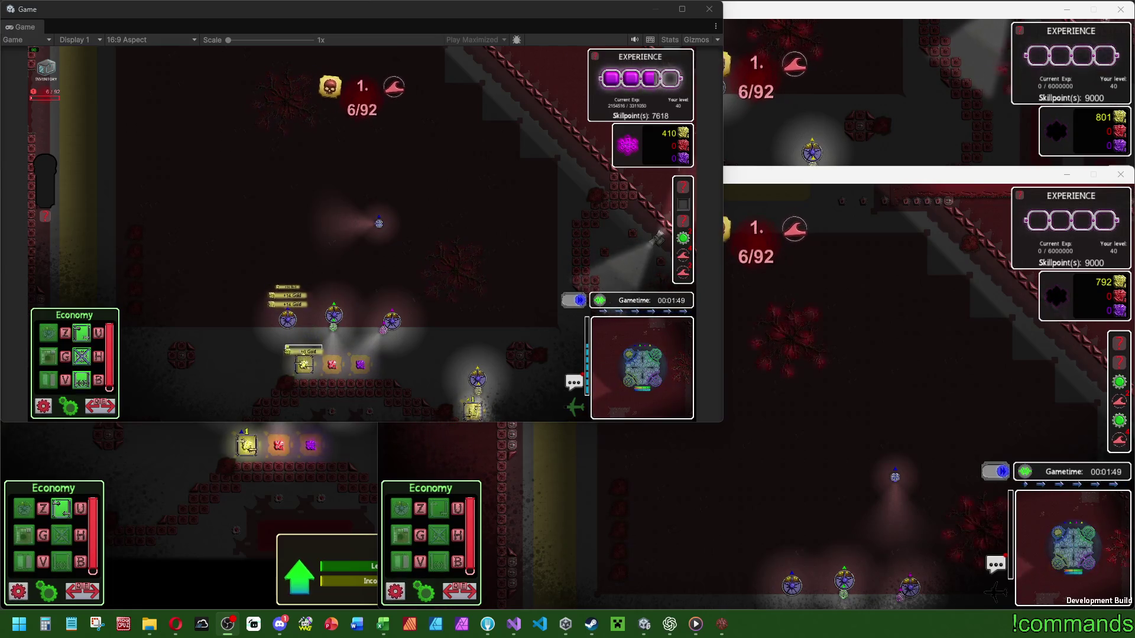
pyautogui.click(485, 177)
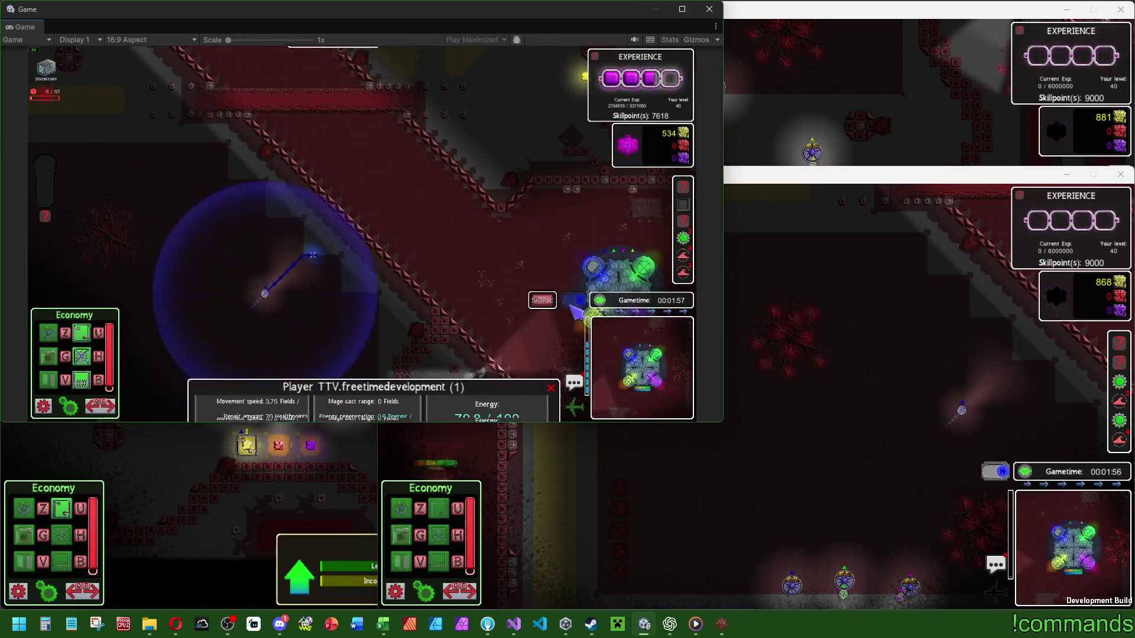
# Step: Place three gear towers and an Arealtower along the diagonal wall from the Military list
pyautogui.click(100, 406)
pyautogui.click(81, 333)
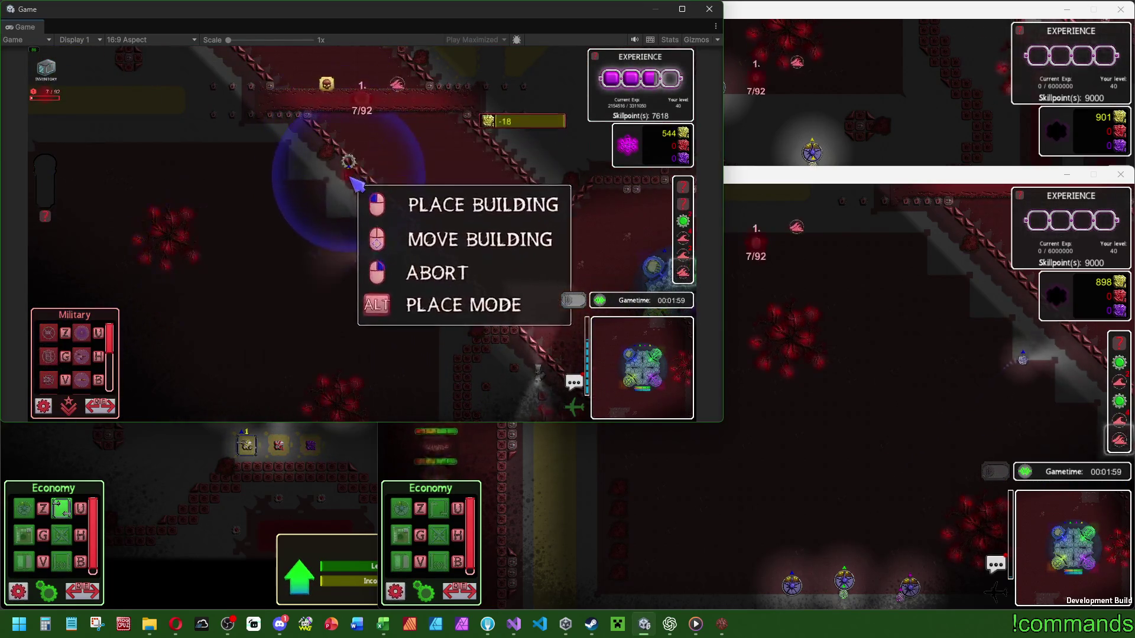
pyautogui.scroll(-2, 74, 355)
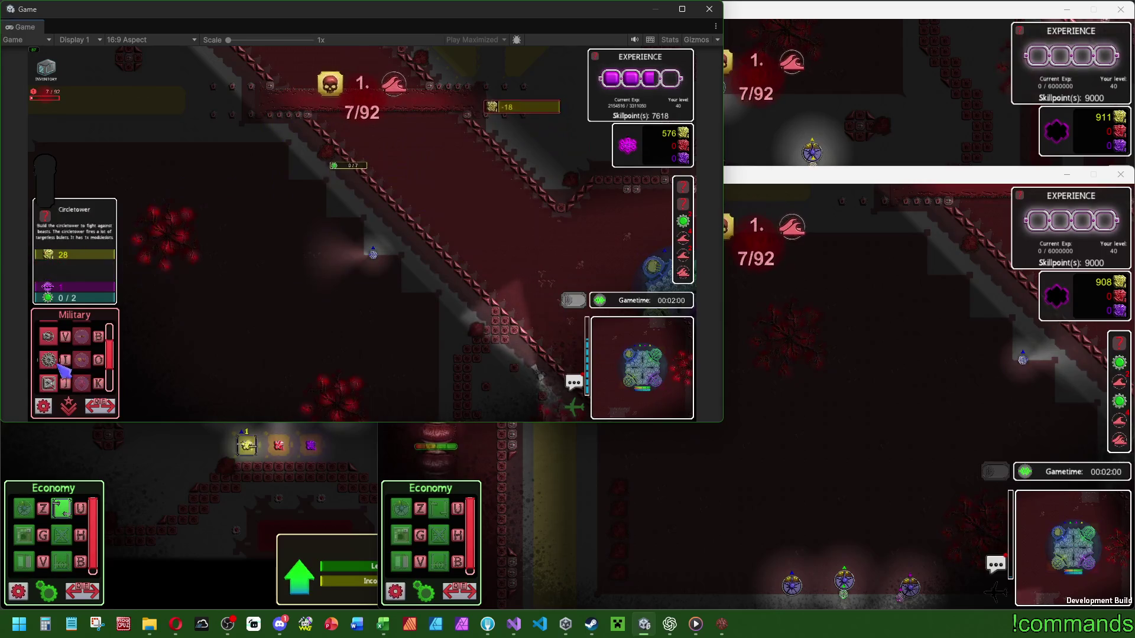
pyautogui.click(371, 199)
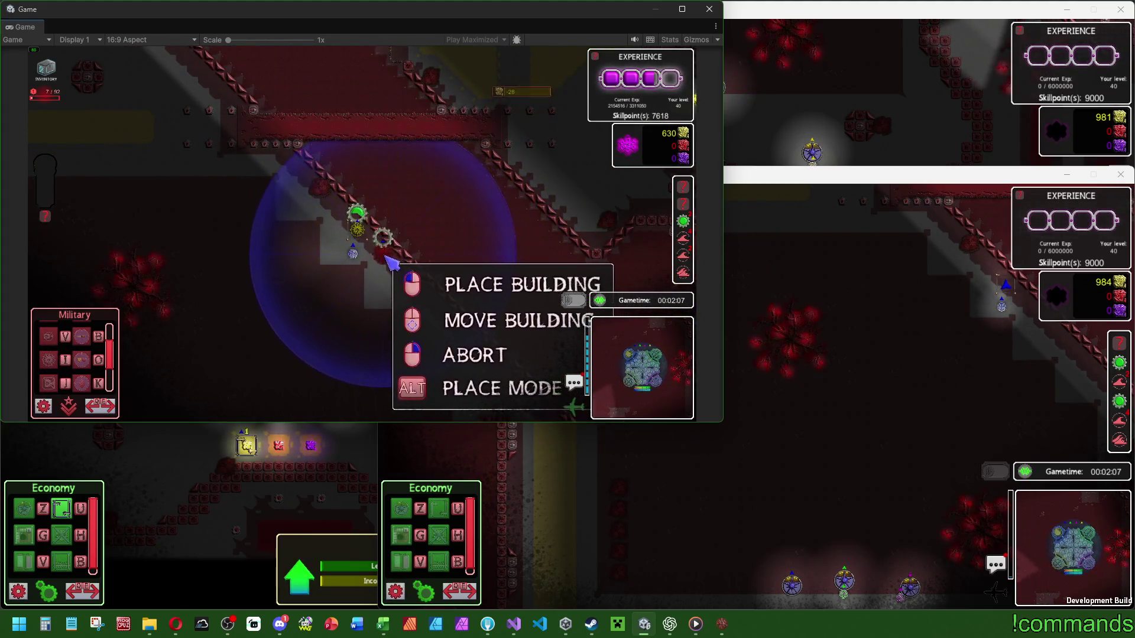
pyautogui.click(374, 245)
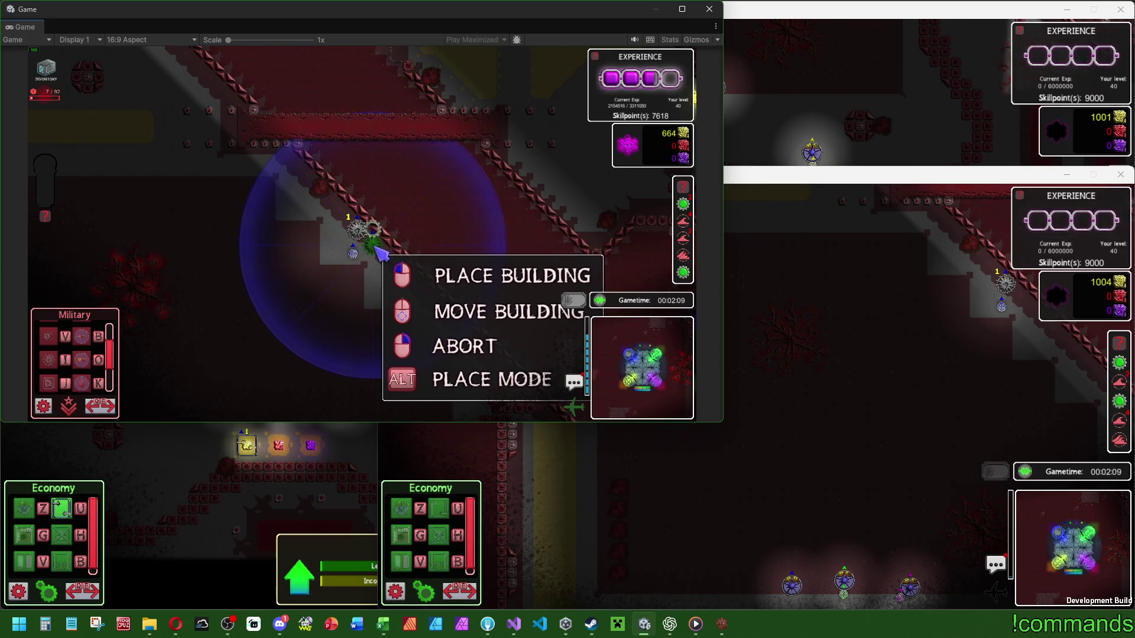
pyautogui.click(378, 248)
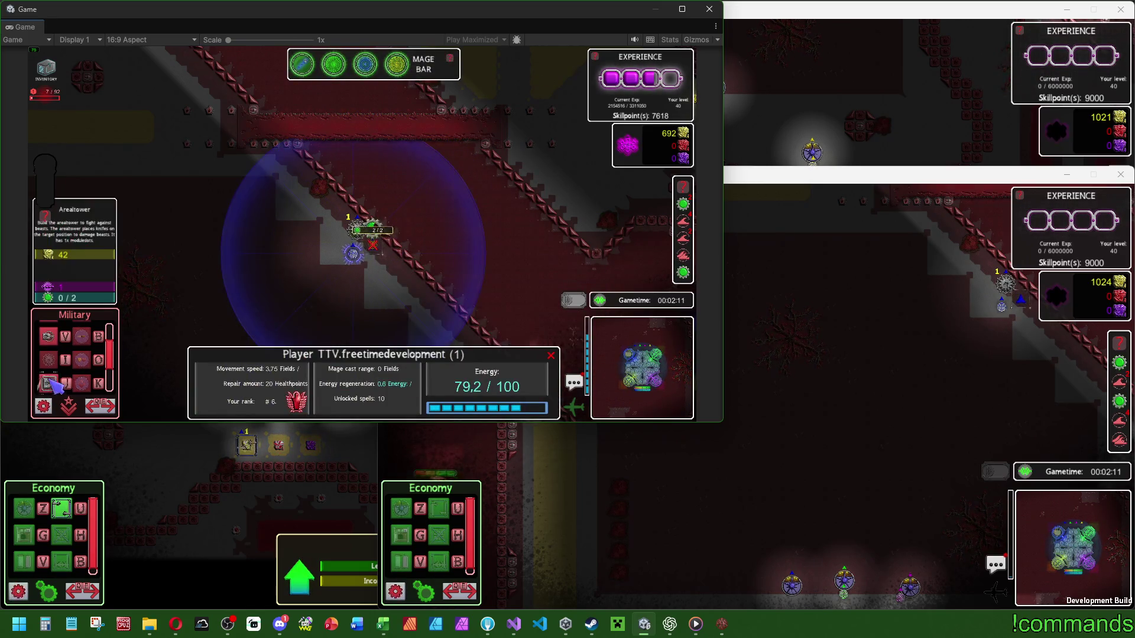
pyautogui.click(48, 360)
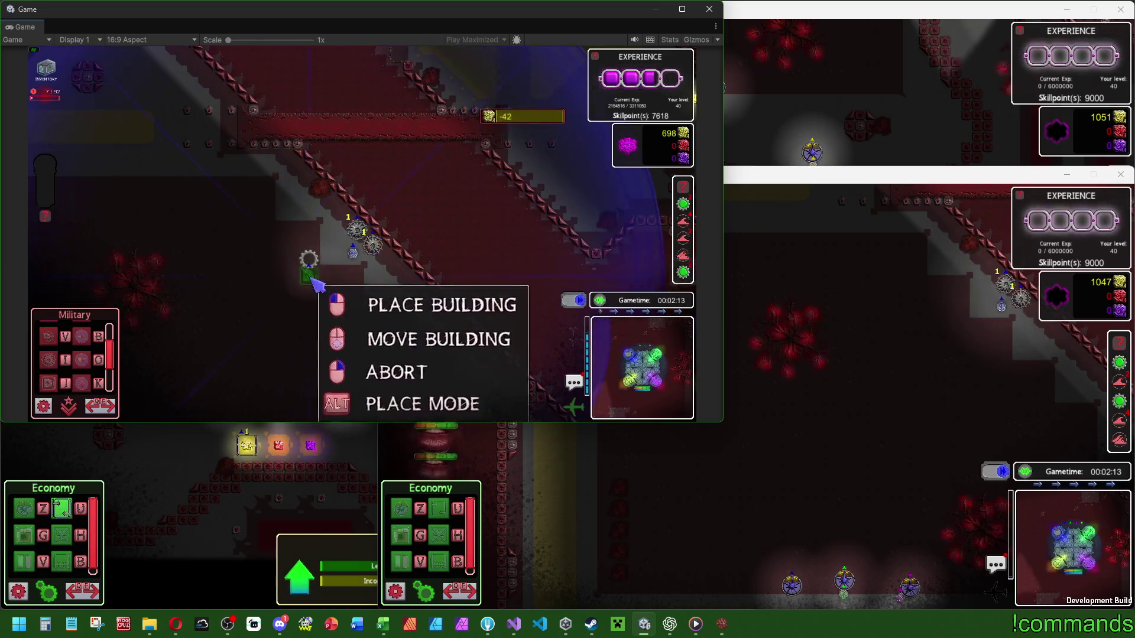
pyautogui.click(319, 278)
# Step: Upgrade the Circletower to level 4 and the Arealtower to level 3, then bring up CoopTest
pyautogui.click(316, 260)
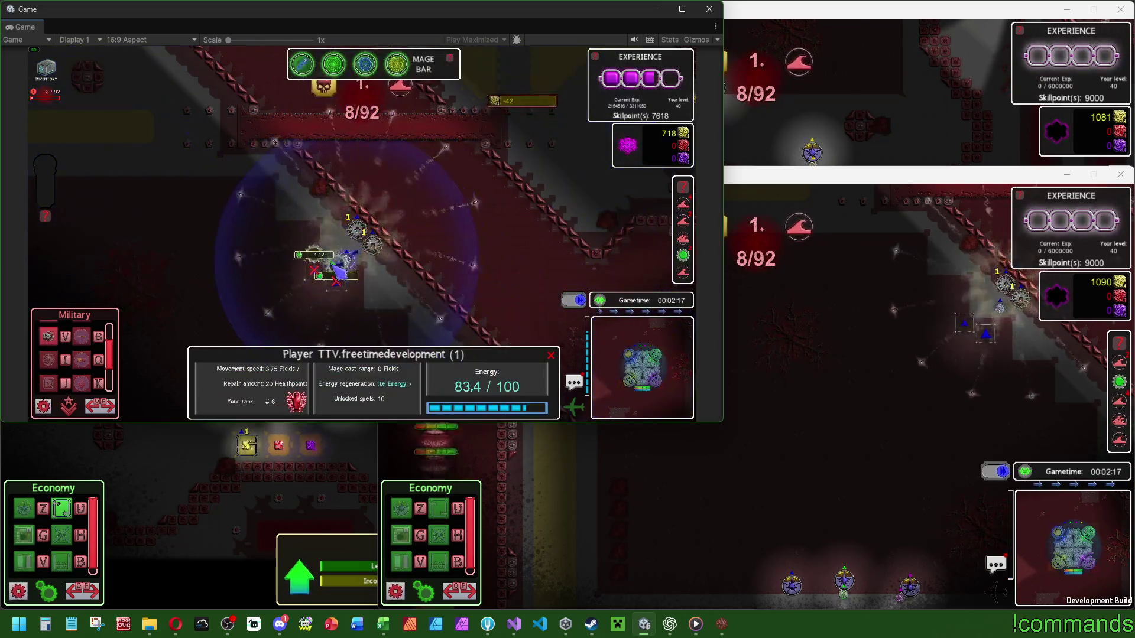
pyautogui.click(379, 252)
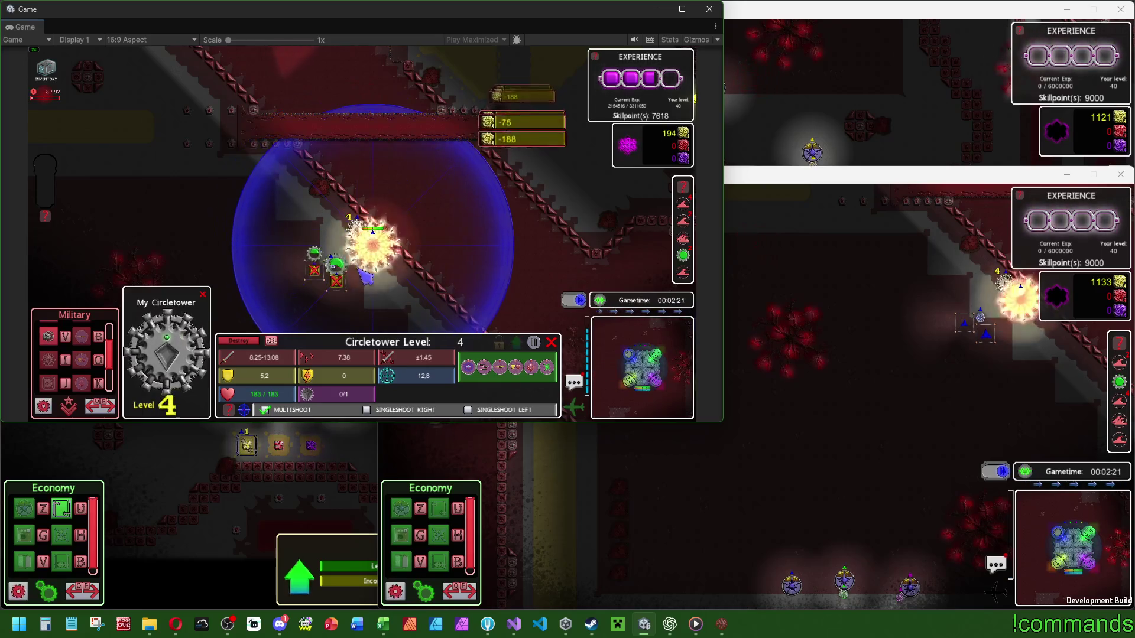
pyautogui.click(365, 286)
pyautogui.click(314, 271)
pyautogui.click(520, 337)
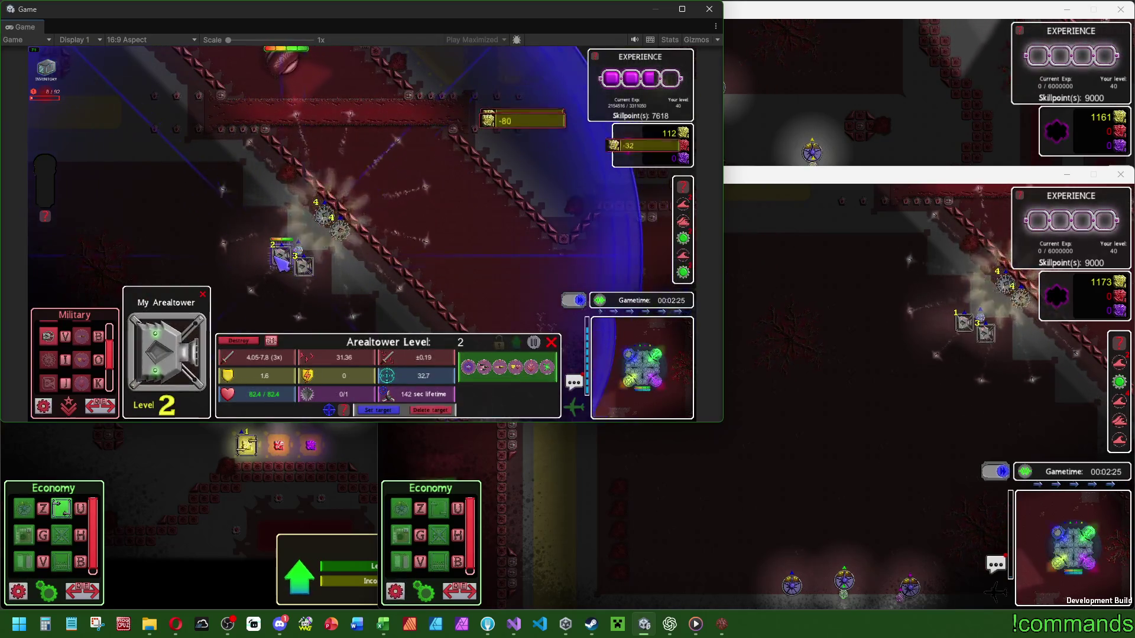
pyautogui.click(520, 337)
pyautogui.click(584, 308)
pyautogui.click(293, 248)
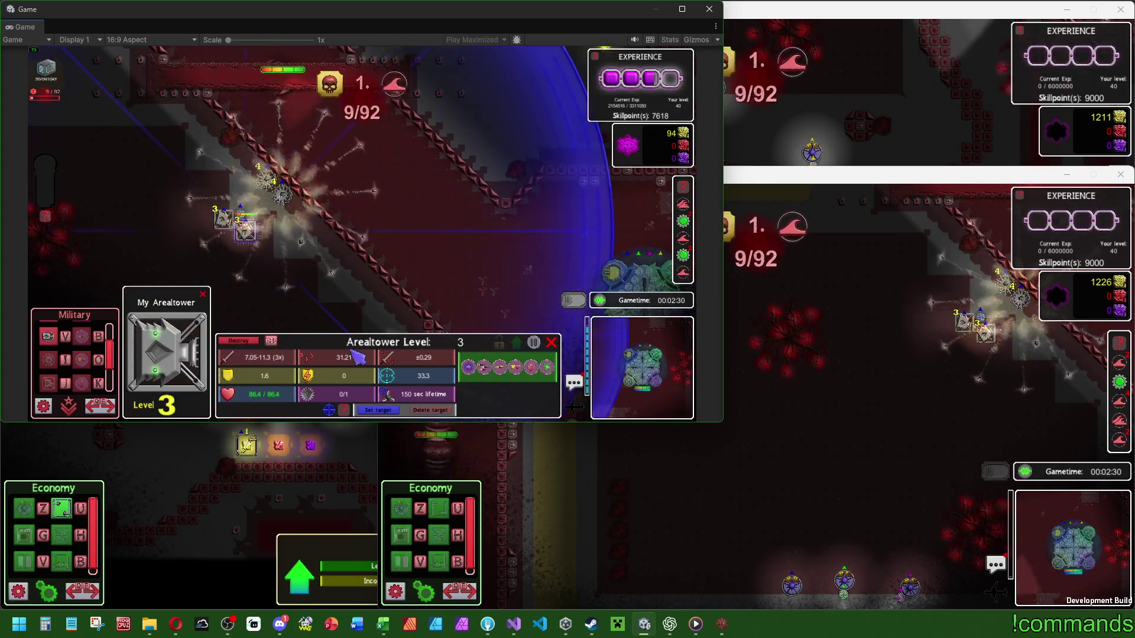
pyautogui.click(812, 153)
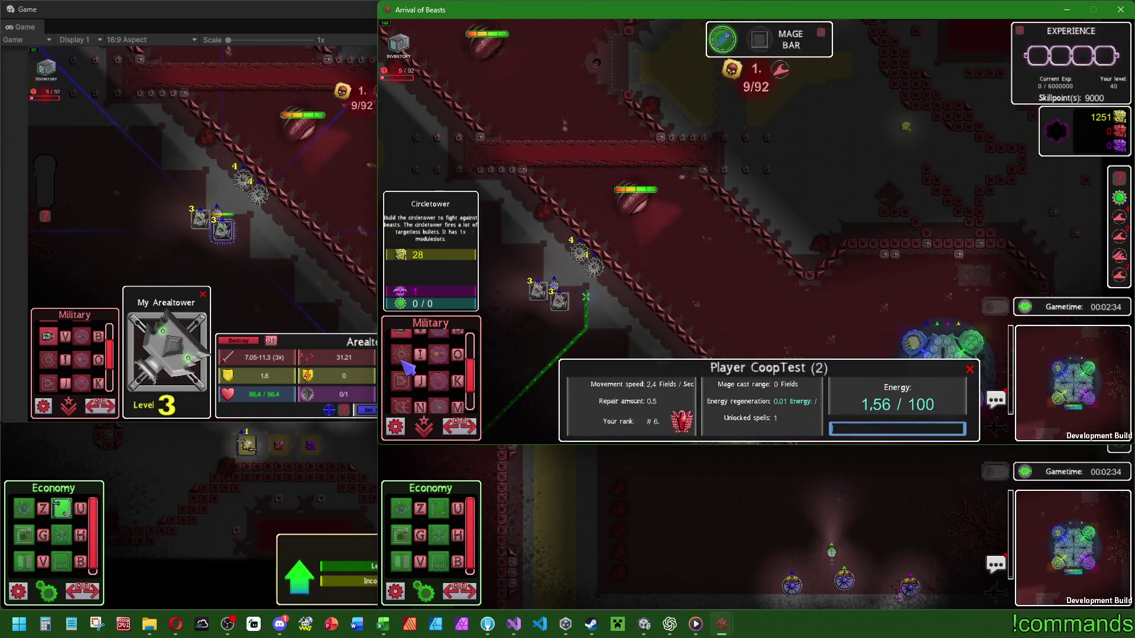
# Step: Place a Basictower near the gear towers and two more towers on the wall
pyautogui.scroll(-1, 417, 363)
pyautogui.click(401, 351)
pyautogui.click(613, 269)
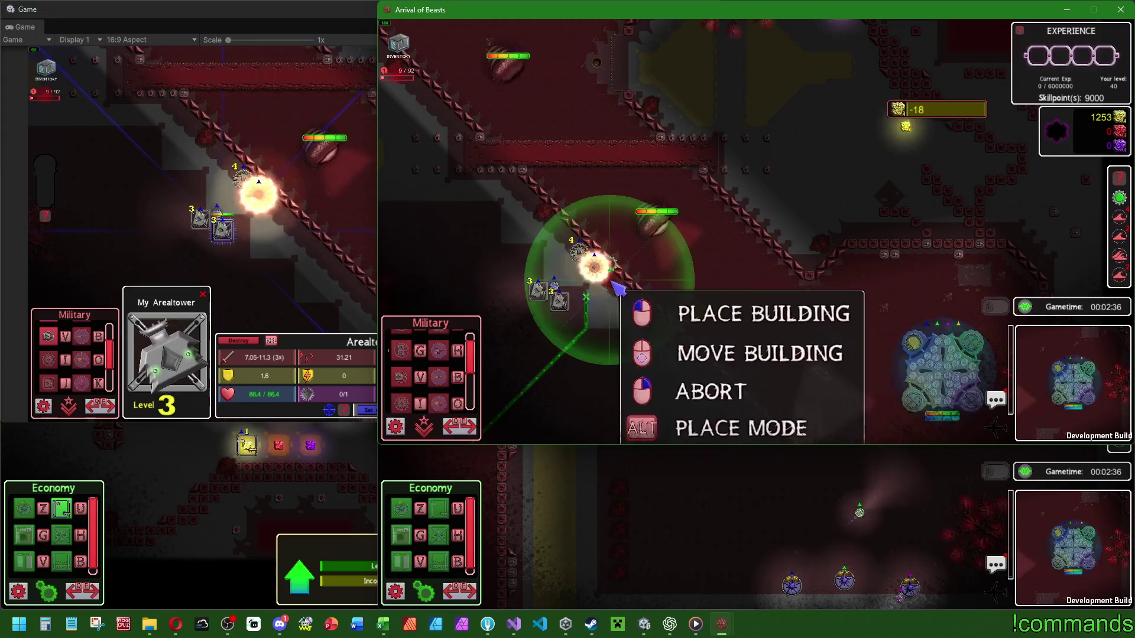
pyautogui.rightClick(642, 303)
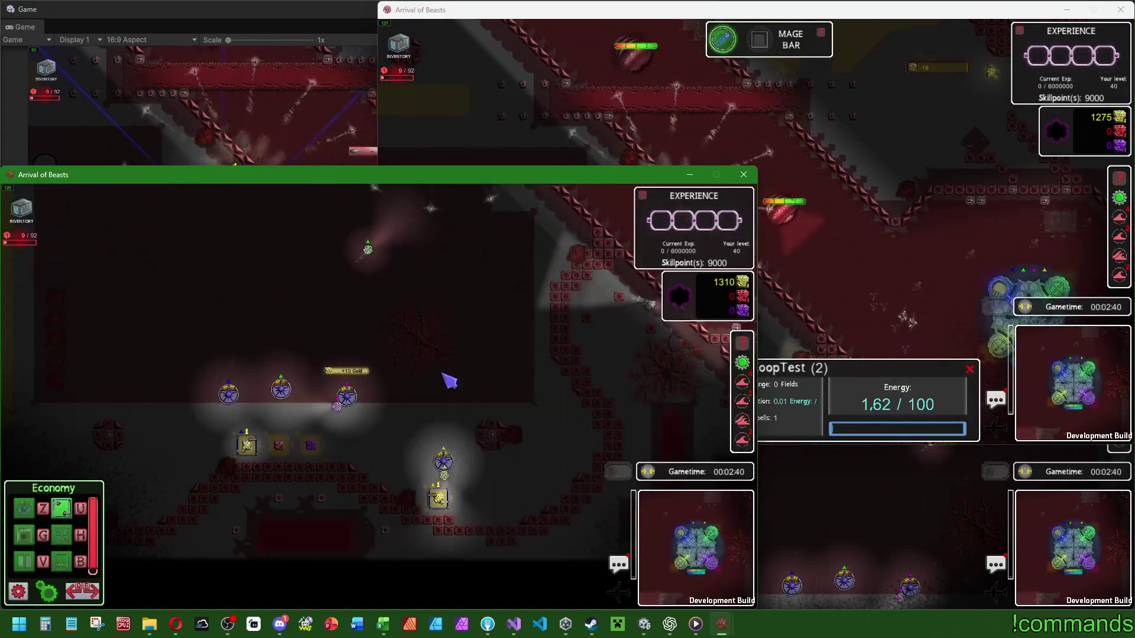
pyautogui.click(35, 536)
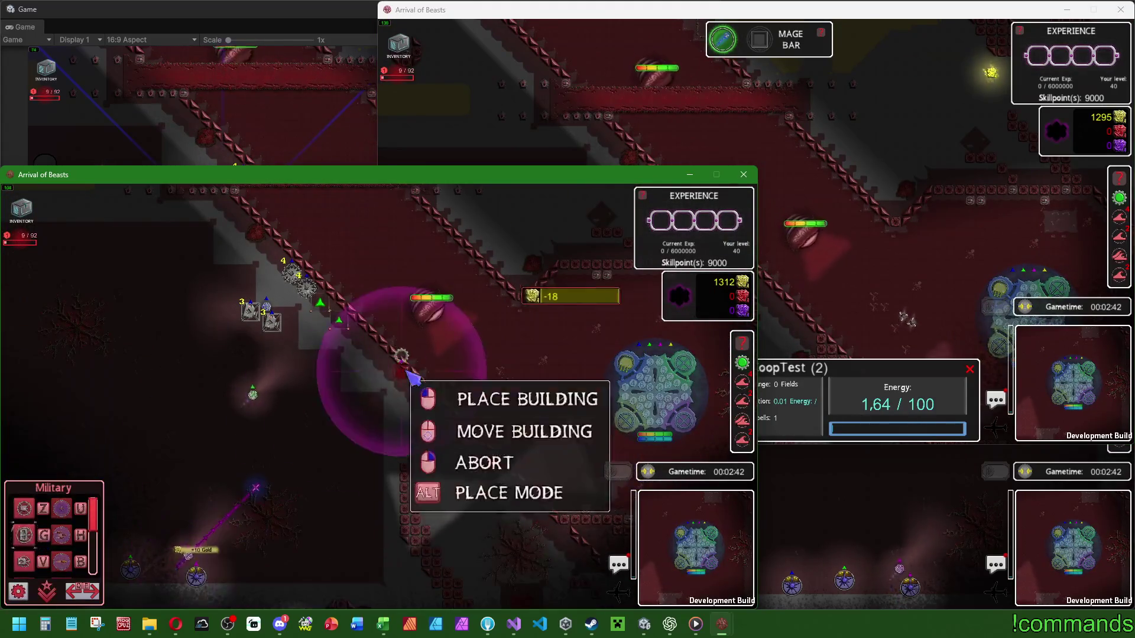
pyautogui.click(356, 322)
pyautogui.click(374, 342)
# Step: Walk the CoopTest player toward the towers and place a Singletower at the wall's end
pyautogui.rightClick(383, 365)
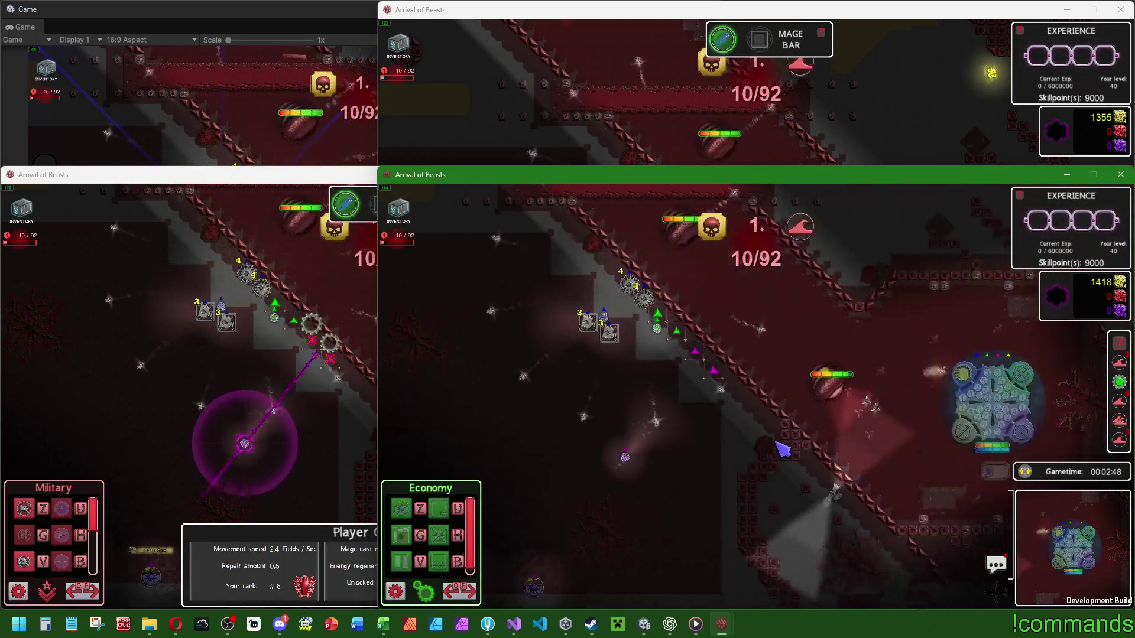
pyautogui.rightClick(802, 300)
pyautogui.press('space')
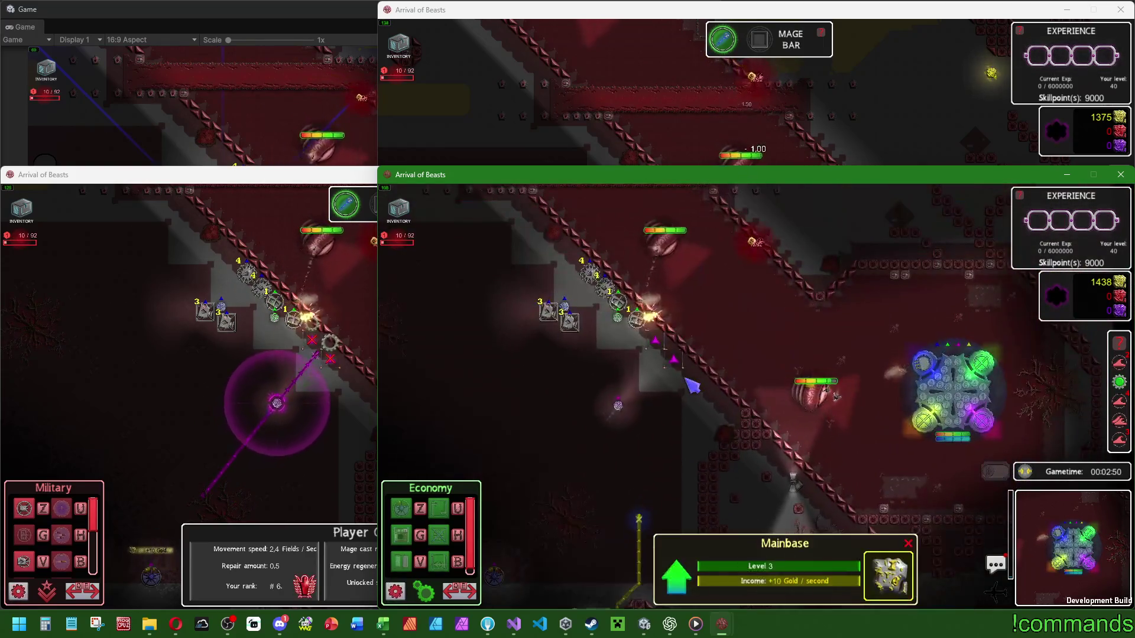
pyautogui.click(459, 591)
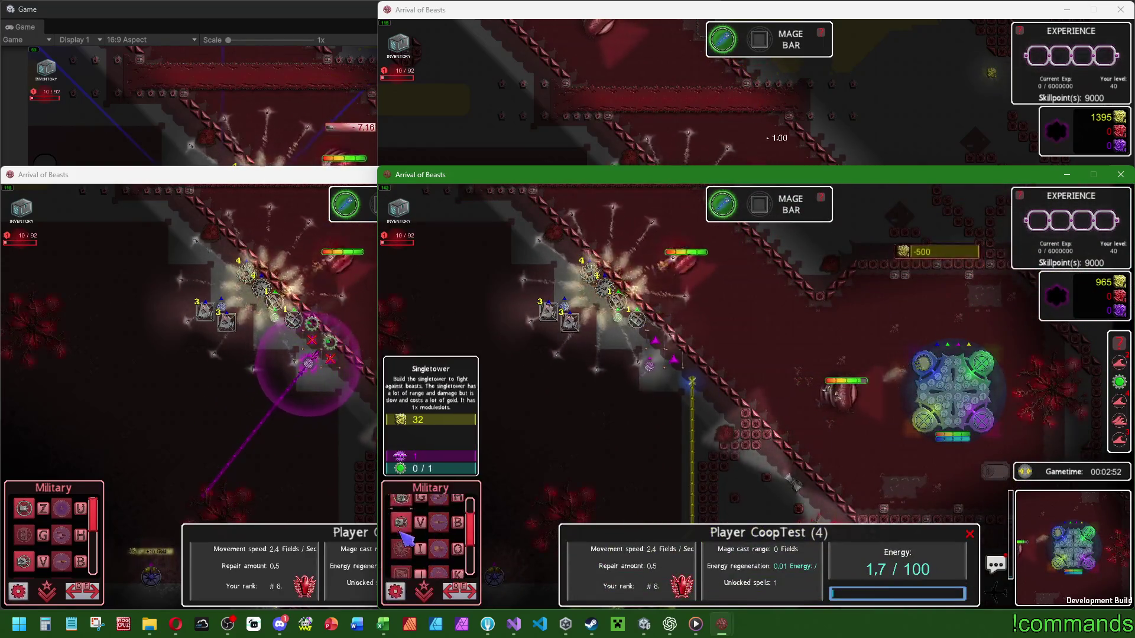
pyautogui.click(438, 507)
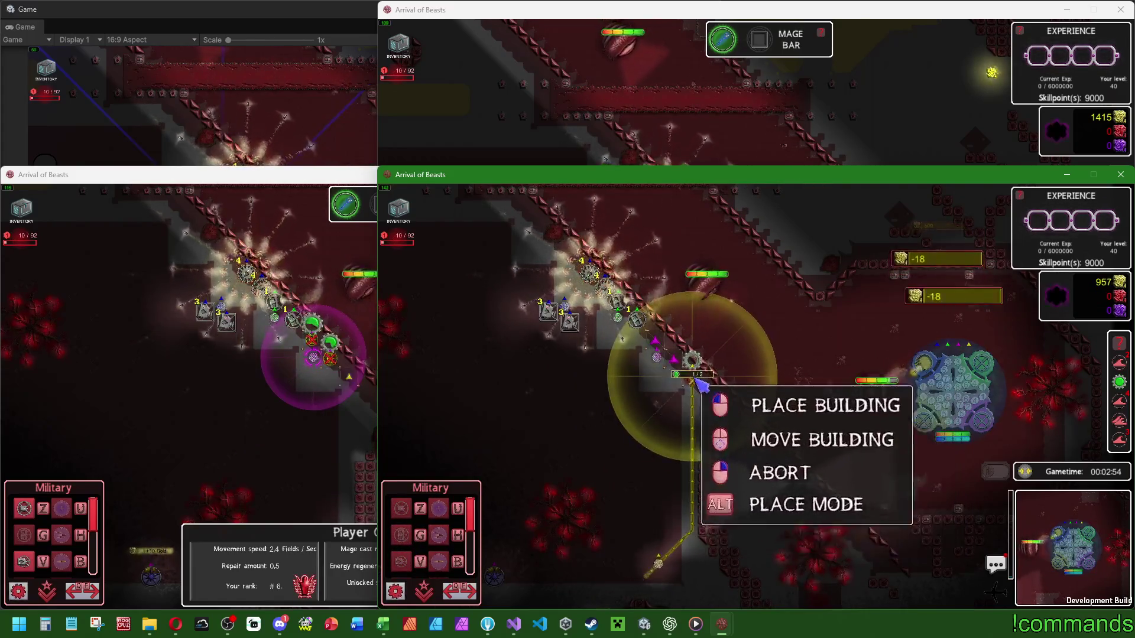
pyautogui.click(703, 394)
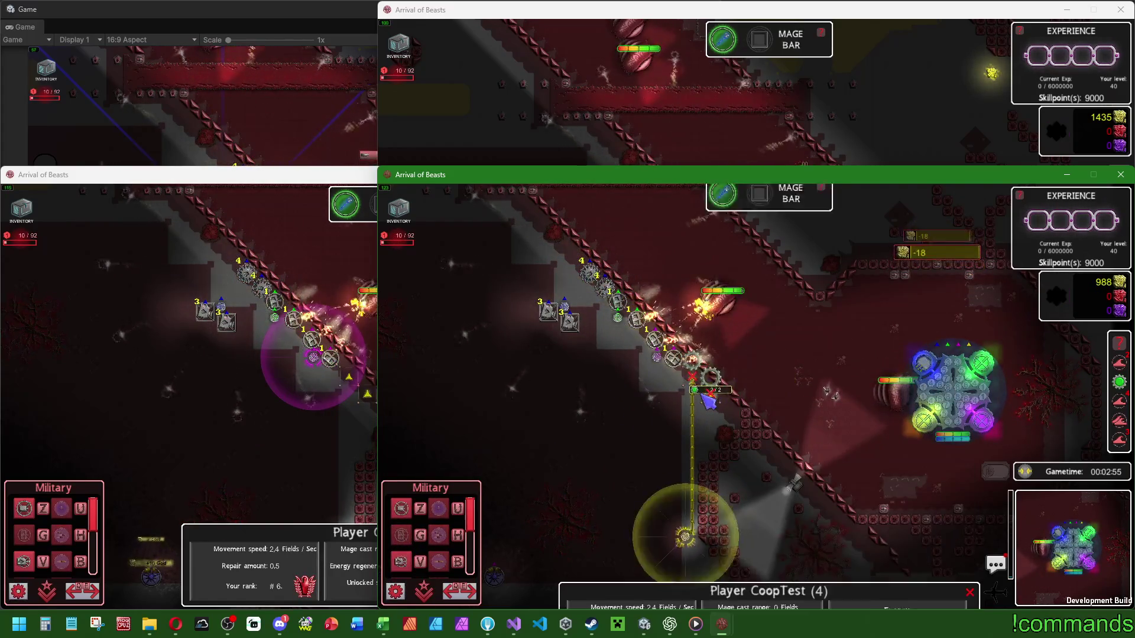
pyautogui.click(815, 355)
# Step: In the other client, inspect the Circletower, the level 3 Arealtower and a Basictower
pyautogui.click(251, 277)
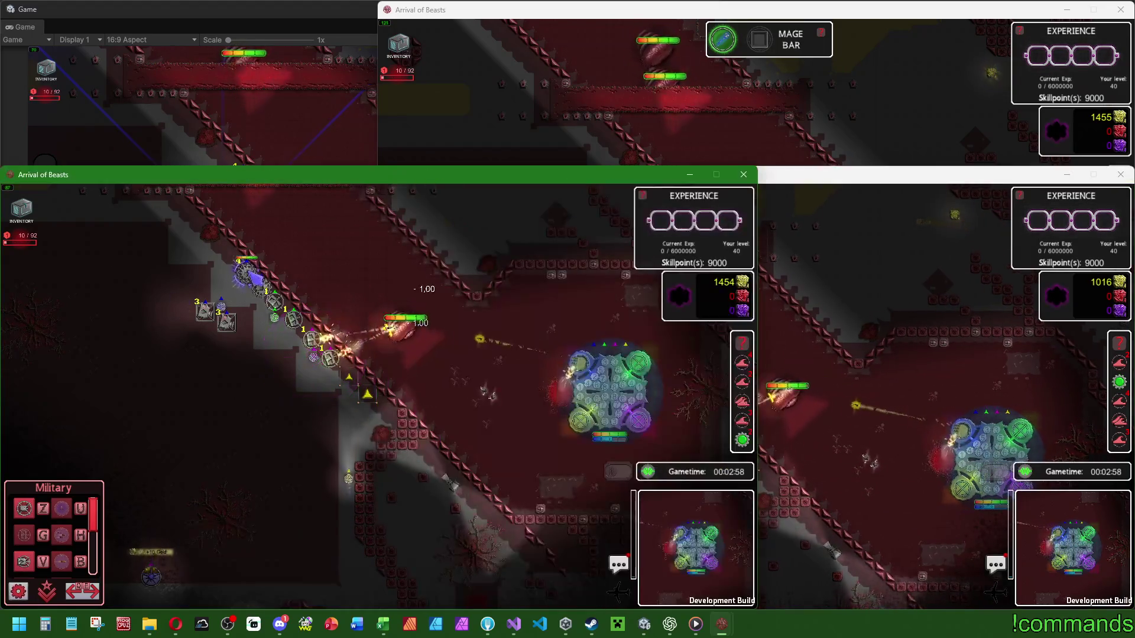
pyautogui.click(247, 273)
pyautogui.click(204, 311)
pyautogui.click(249, 273)
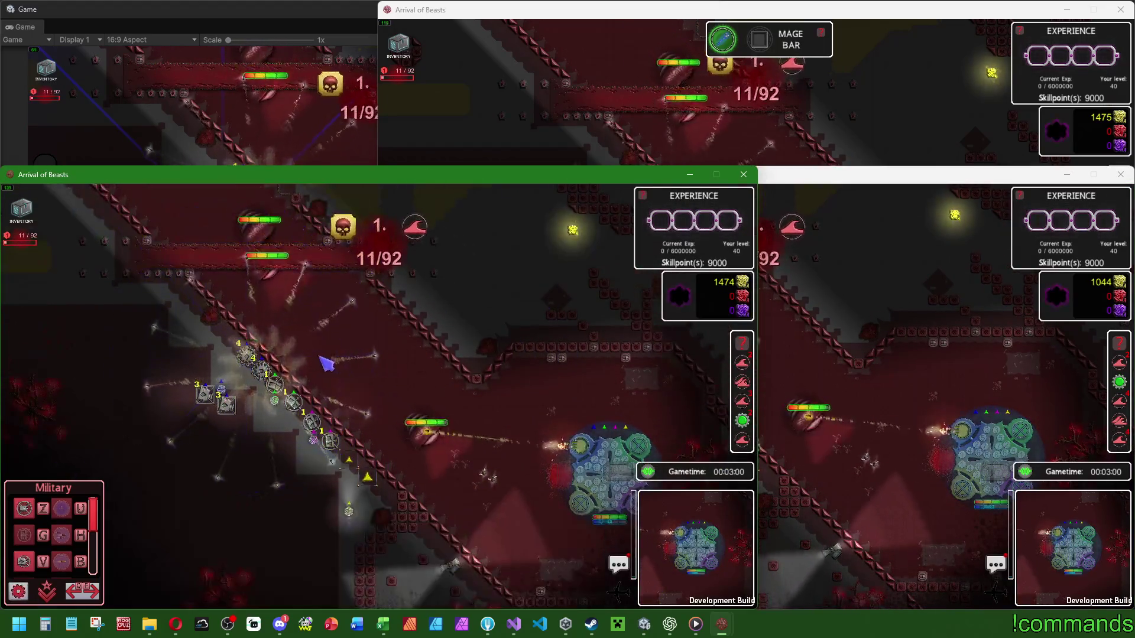
pyautogui.click(298, 404)
pyautogui.click(337, 442)
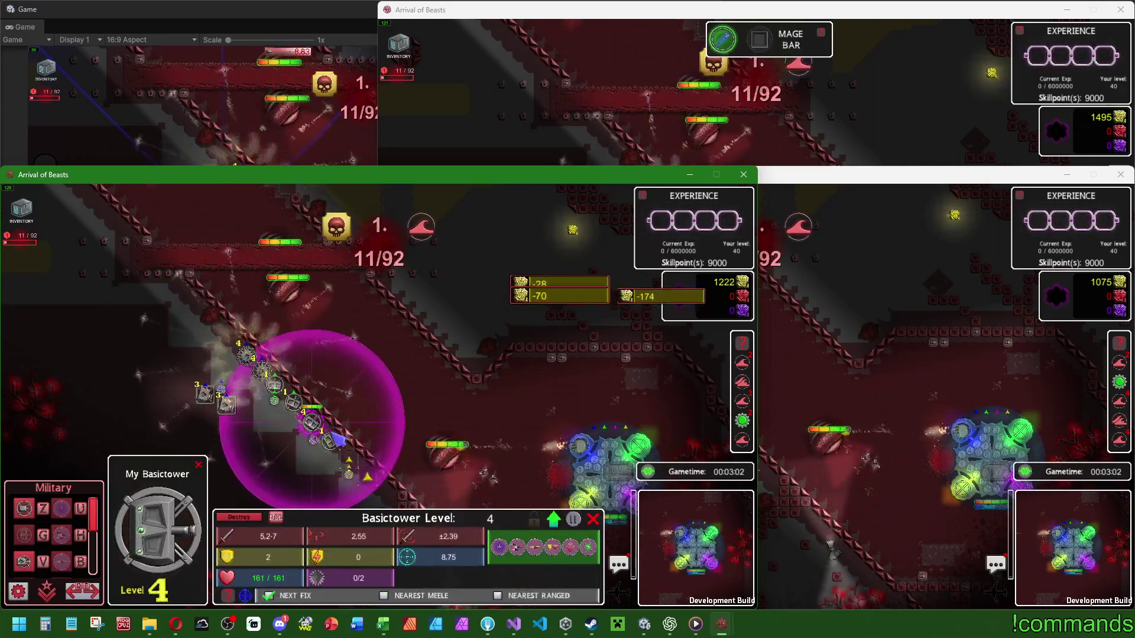
# Step: Move the right-hand client window up and cycle its Basictowers until the level 5 one shows
pyautogui.click(767, 458)
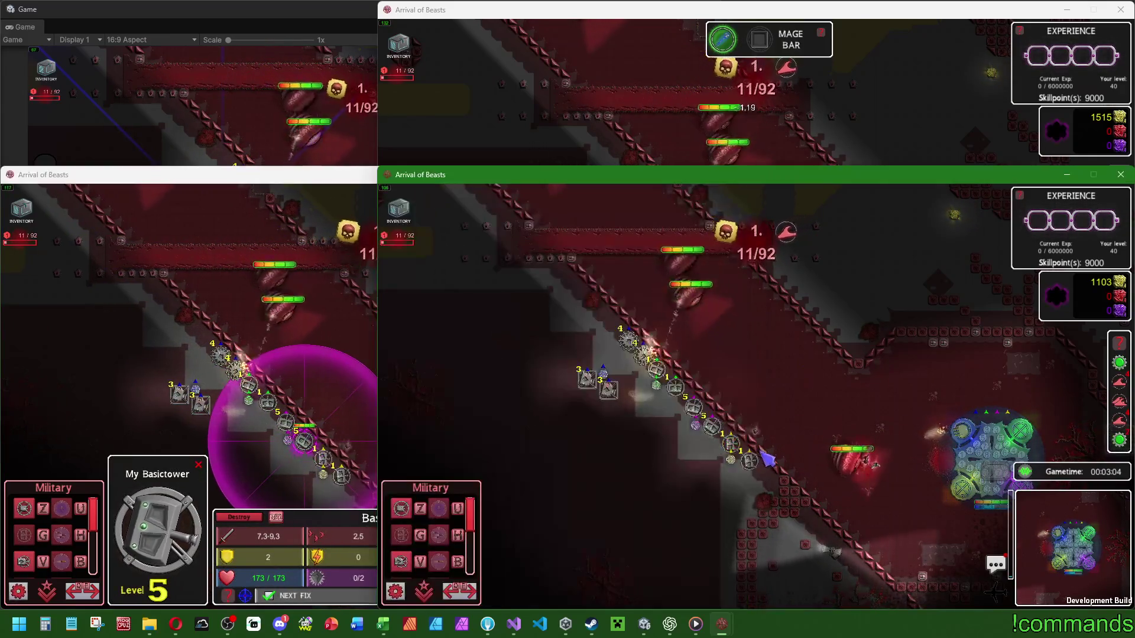
pyautogui.click(751, 462)
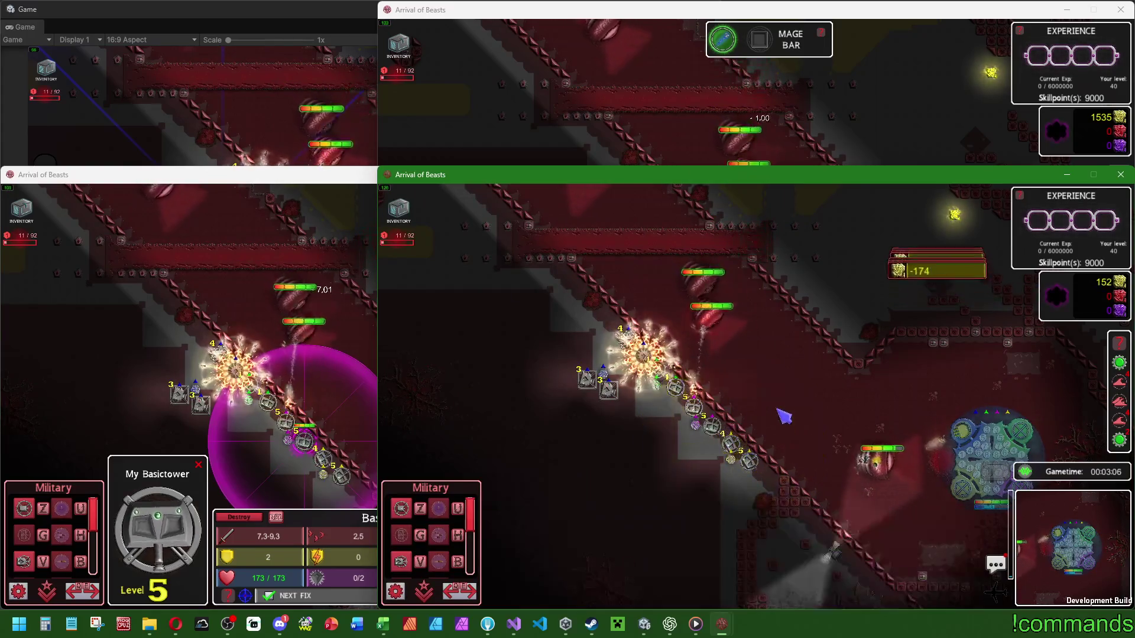
pyautogui.moveTo(769, 174); pyautogui.dragTo(769, 9)
pyautogui.click(767, 302)
pyautogui.click(786, 319)
pyautogui.click(645, 248)
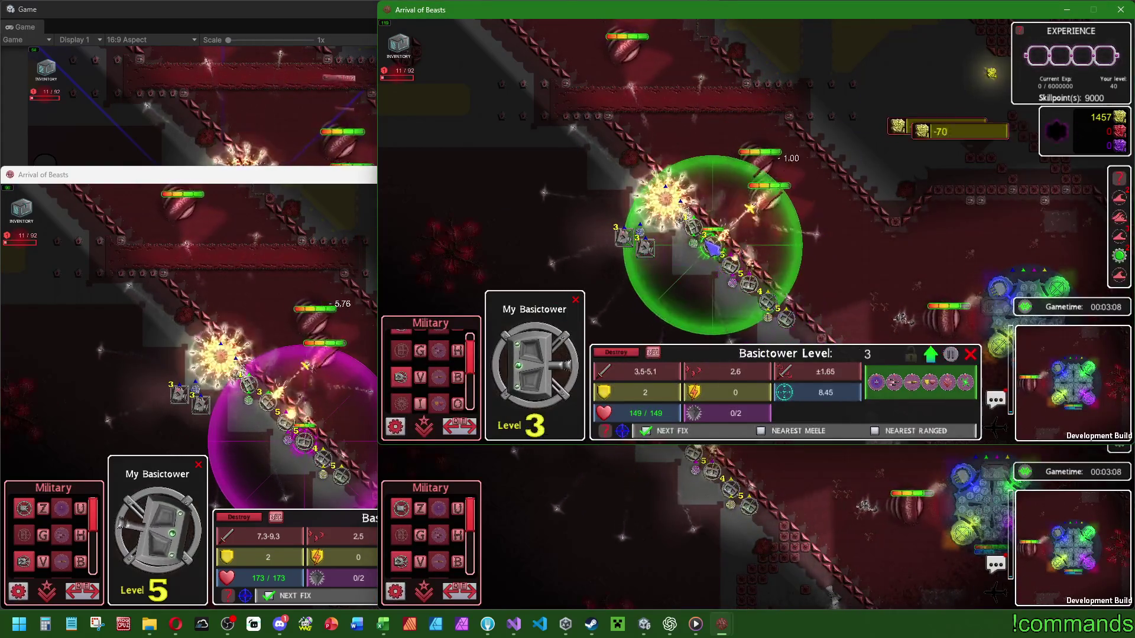
pyautogui.click(697, 231)
# Step: Cast a mage spell on the beasts at the wall and buy a 200-gold tower upgrade
pyautogui.click(273, 210)
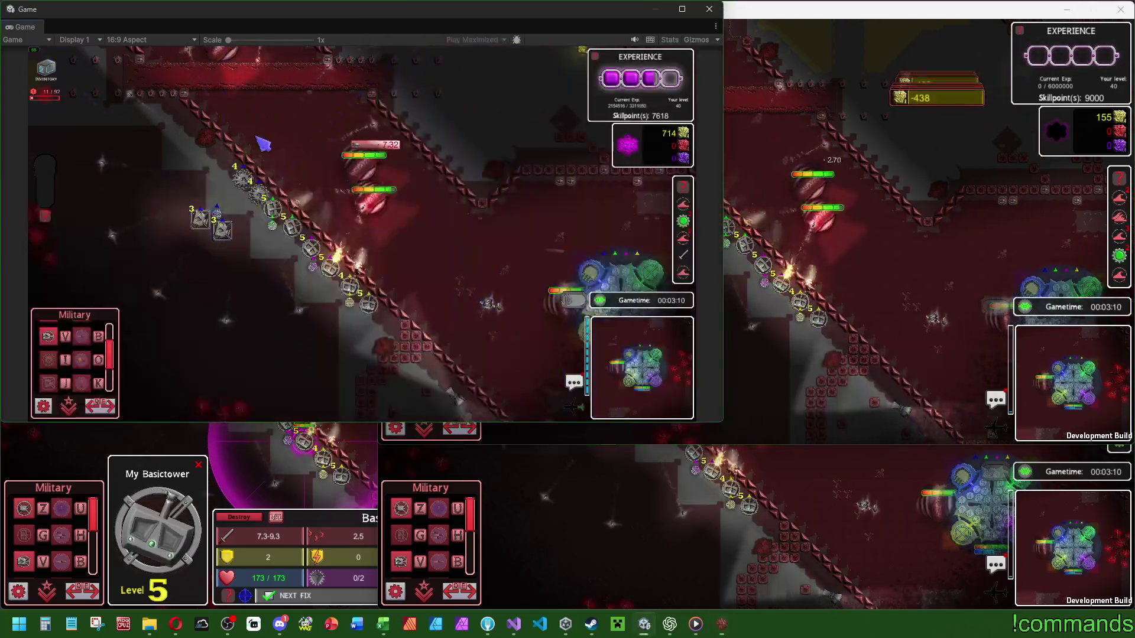
pyautogui.click(304, 260)
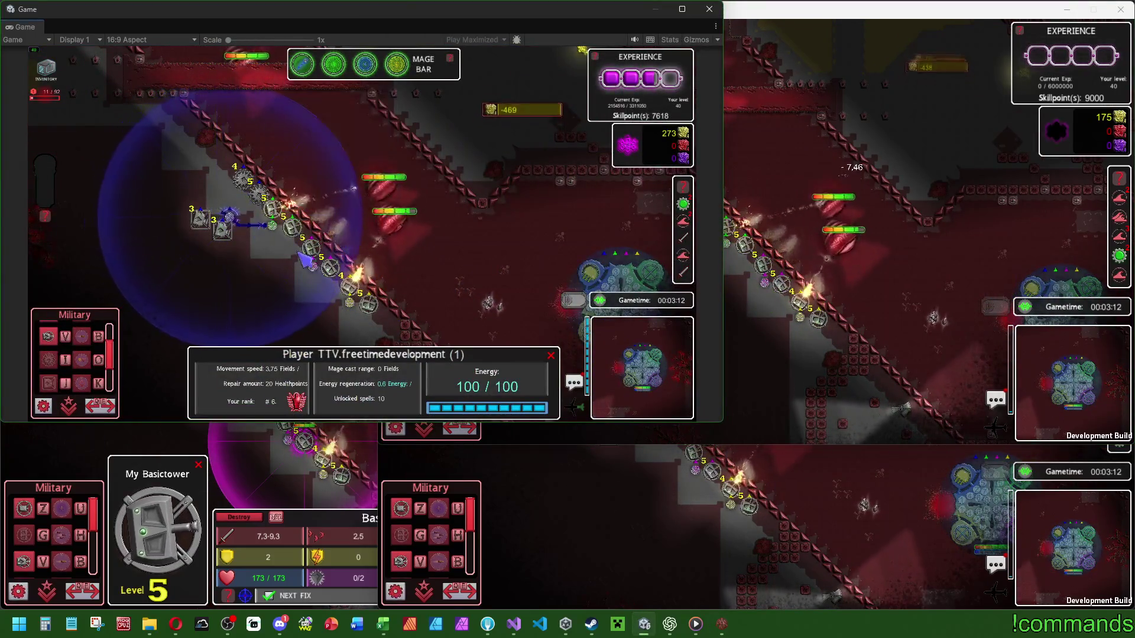
pyautogui.click(334, 65)
pyautogui.click(367, 220)
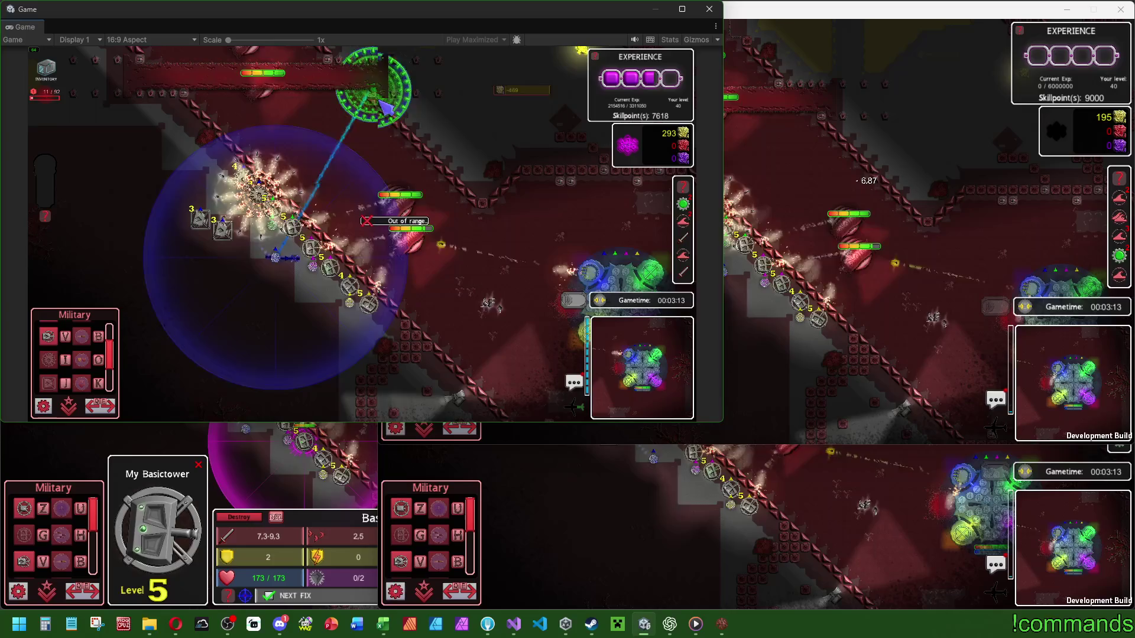
pyautogui.click(421, 236)
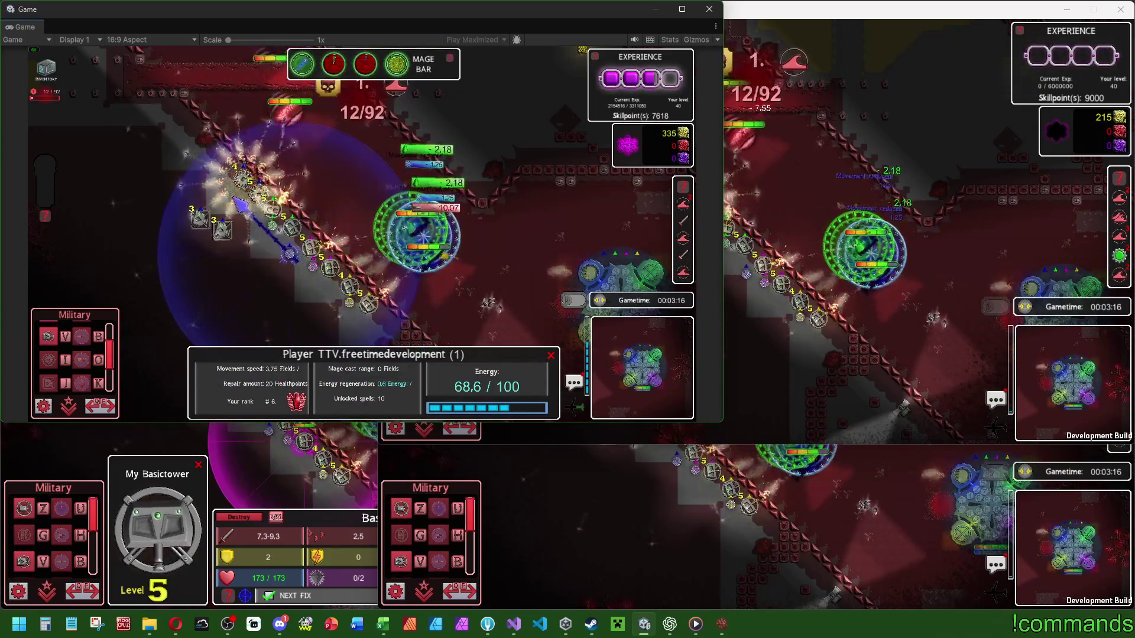
pyautogui.click(417, 234)
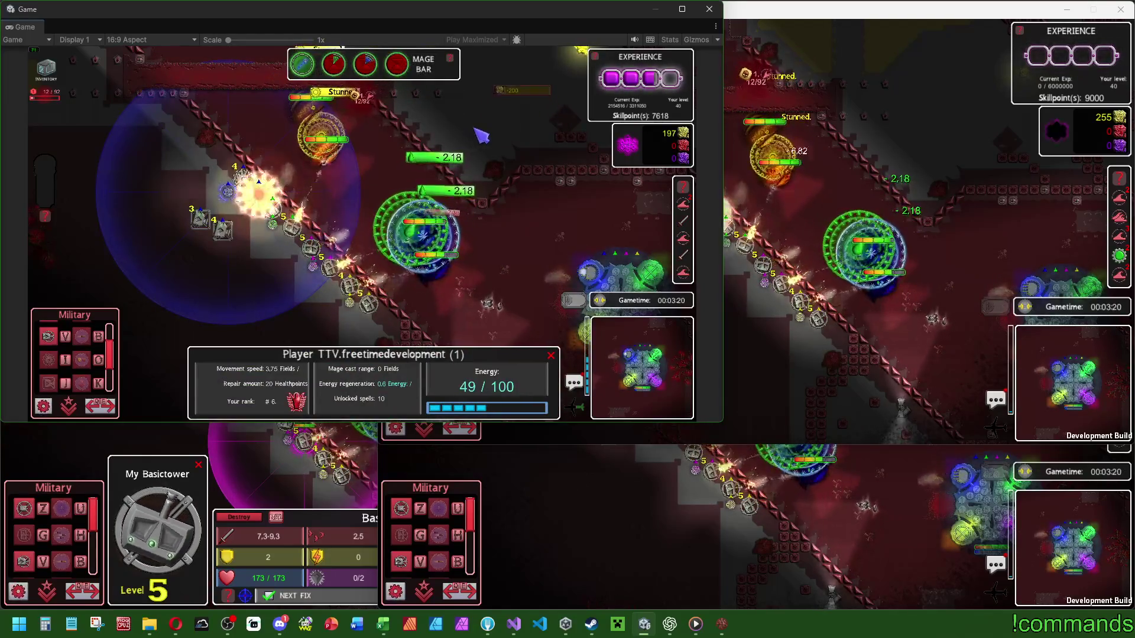
pyautogui.click(736, 493)
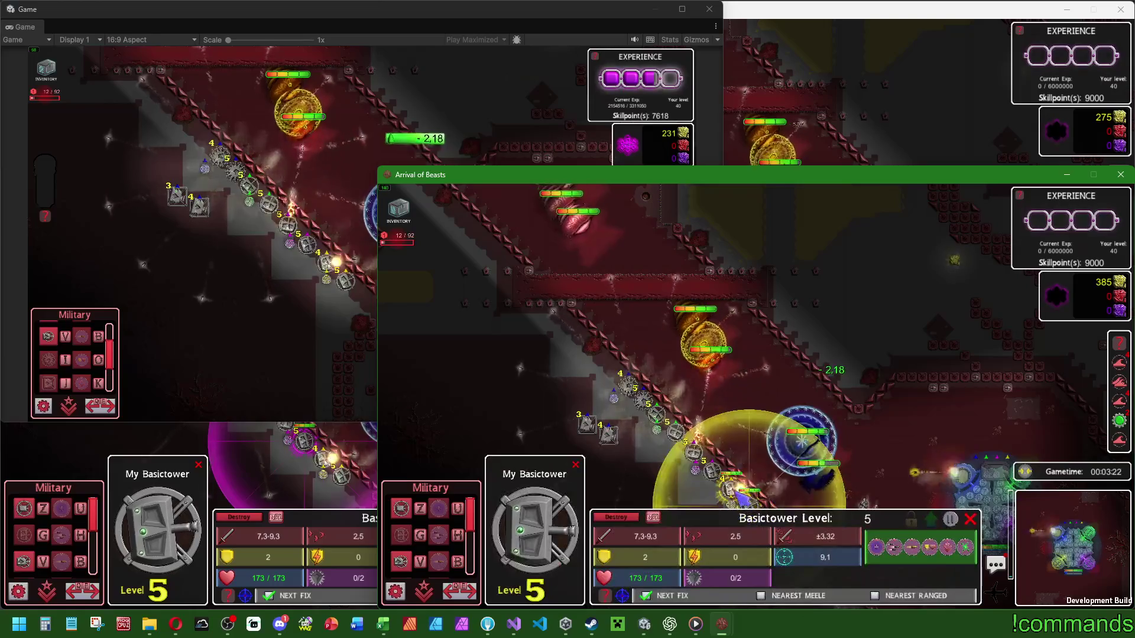
# Step: Upgrade the level 4 Basictower for 438 gold and pan the view right
pyautogui.click(733, 488)
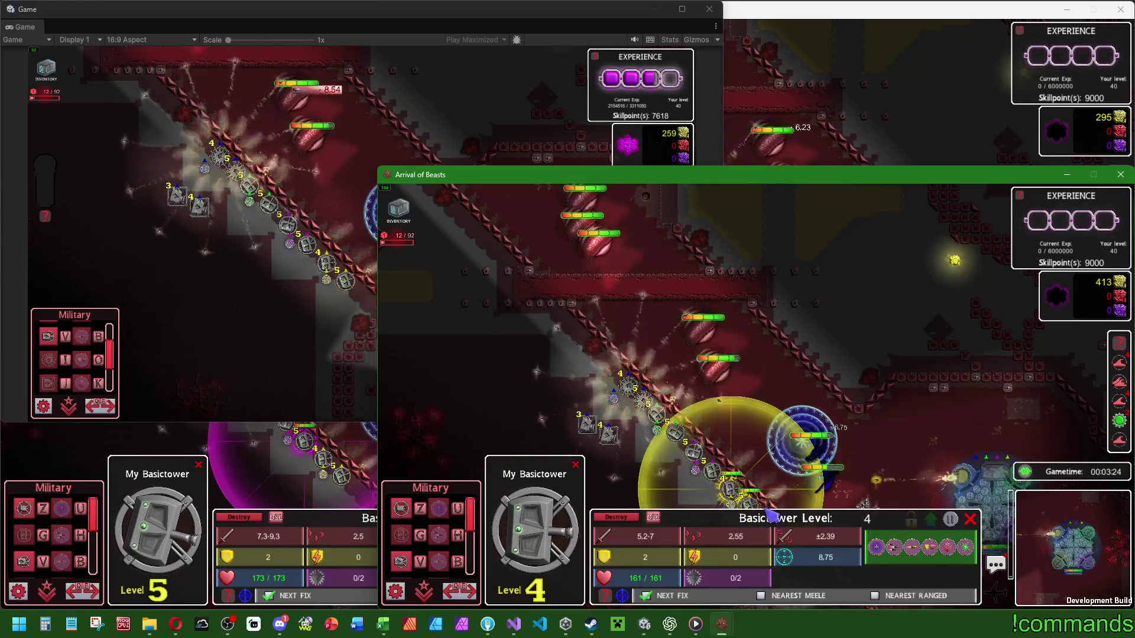
pyautogui.click(932, 520)
pyautogui.click(934, 521)
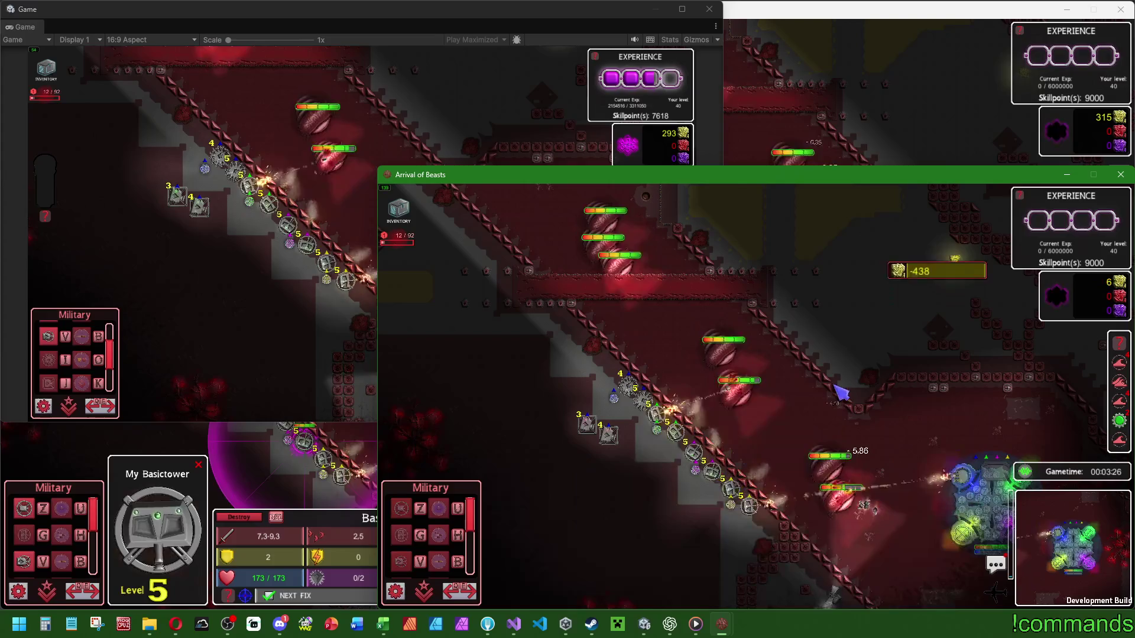
pyautogui.press('d')
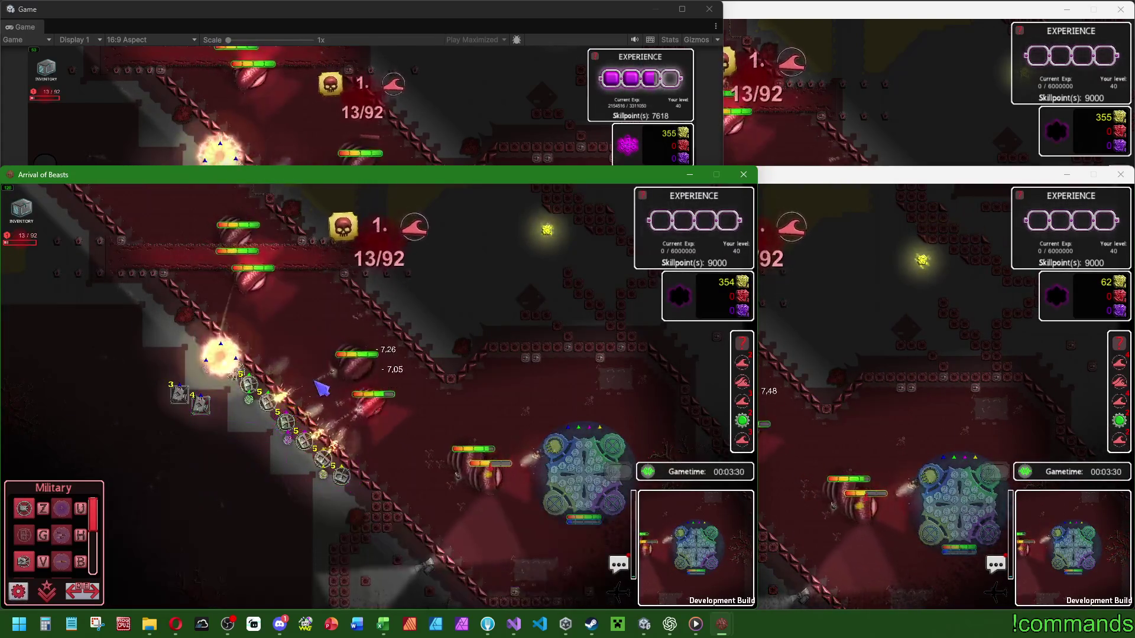
# Step: In the other Arrival of Beasts instance, select and check Basictowers along the wall
pyautogui.click(819, 138)
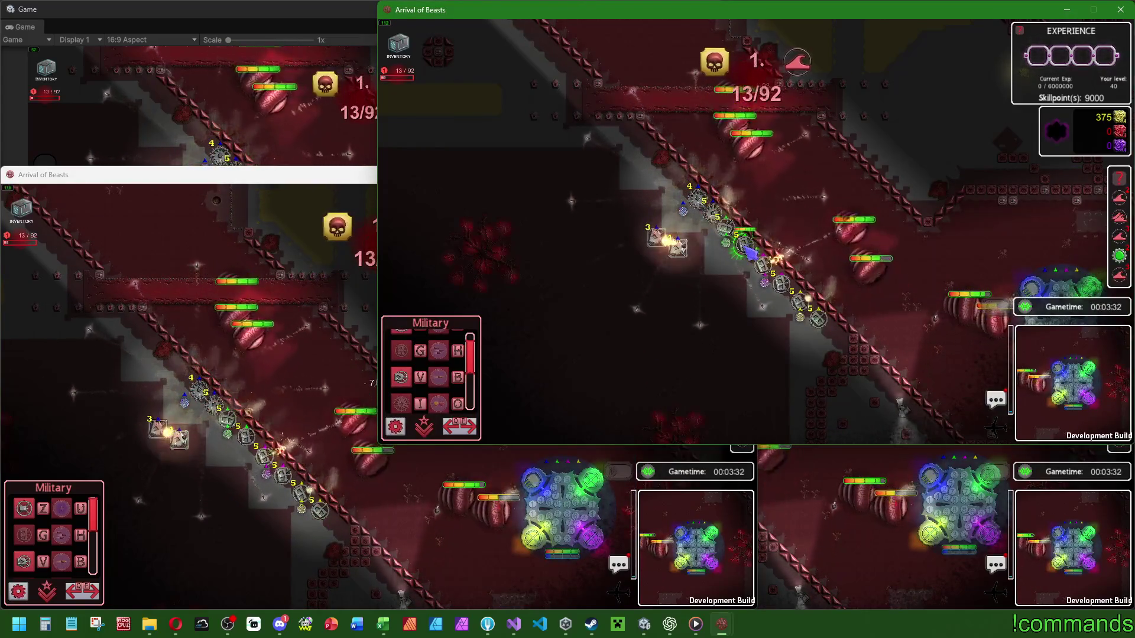
pyautogui.click(726, 228)
pyautogui.click(768, 213)
pyautogui.click(604, 227)
pyautogui.click(678, 239)
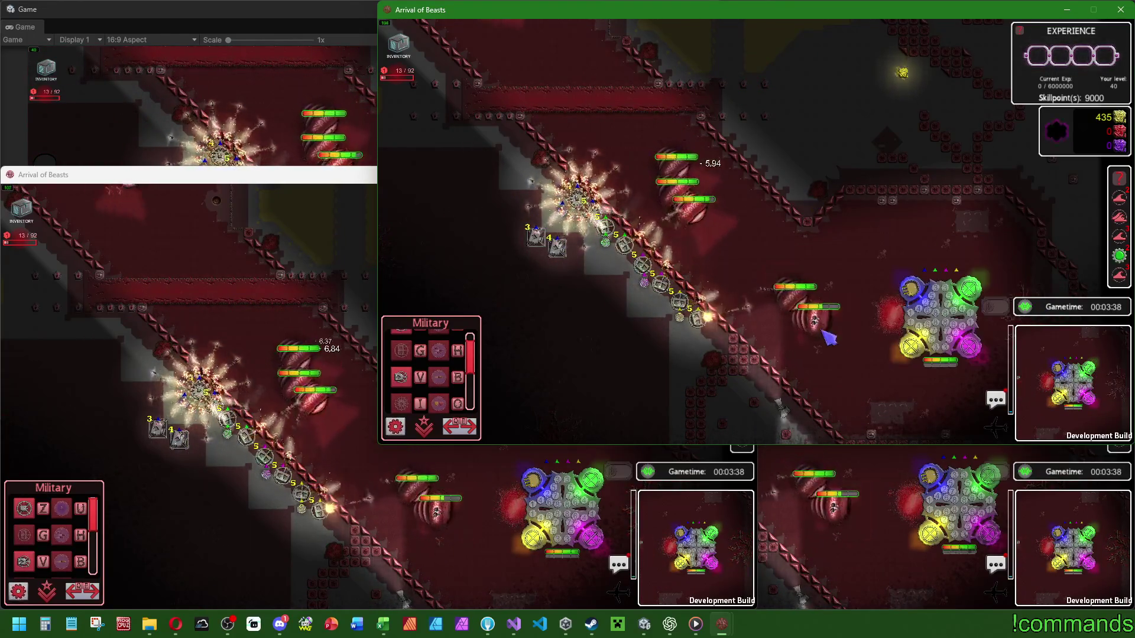
pyautogui.click(199, 206)
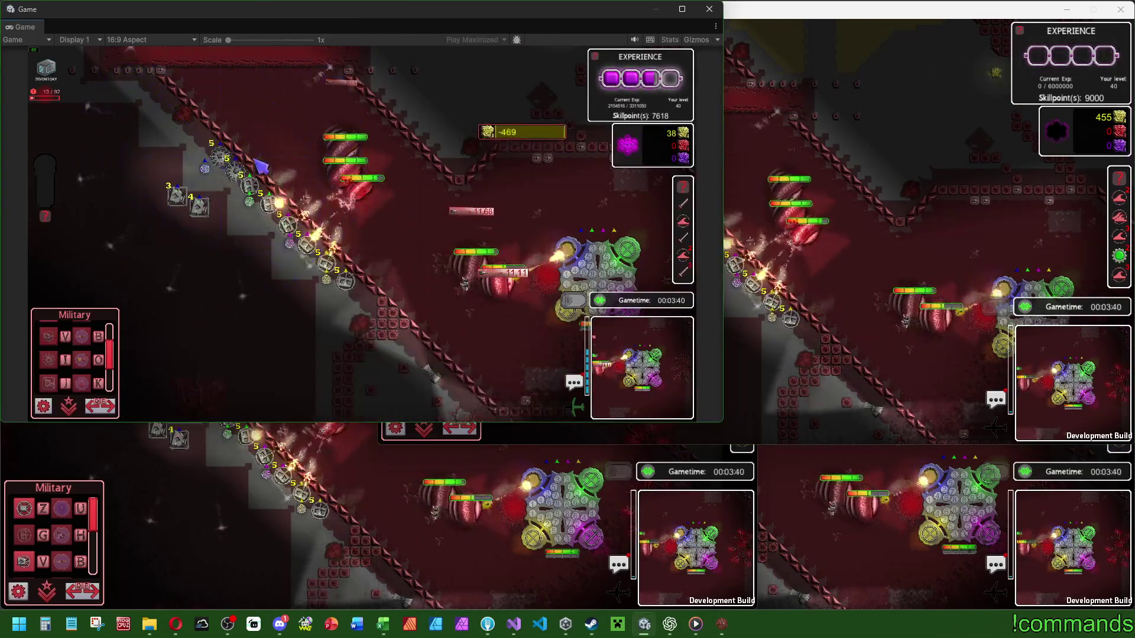
# Step: Place a military building by the top-left wall and pick a Singletower to build next
pyautogui.scroll(-2, 116, 359)
pyautogui.scroll(2, 115, 360)
pyautogui.click(48, 356)
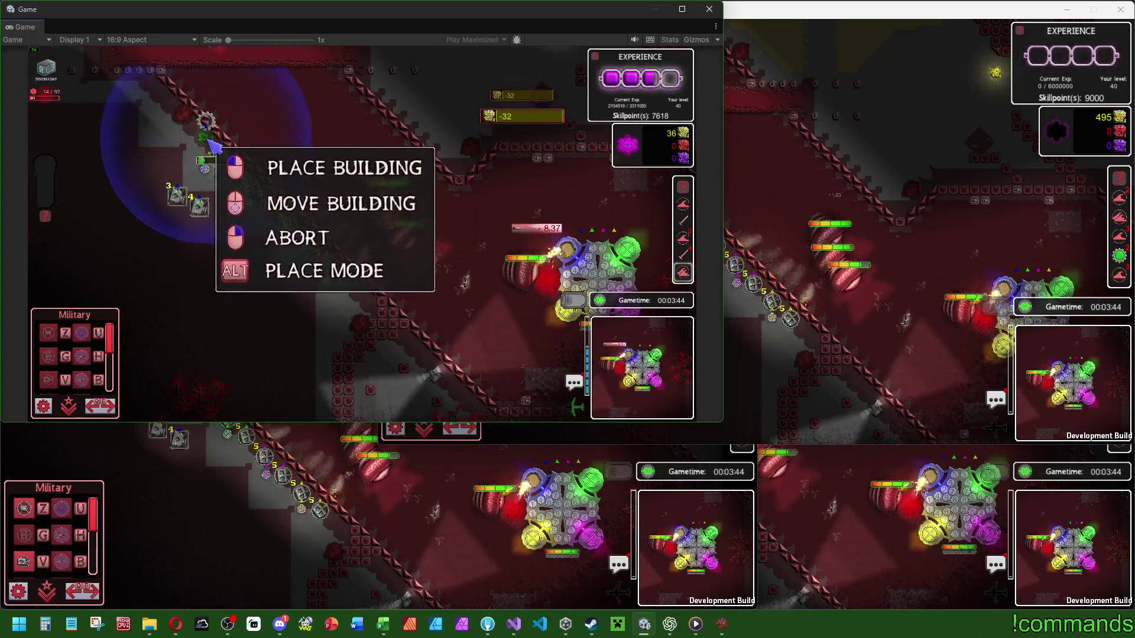
pyautogui.click(212, 144)
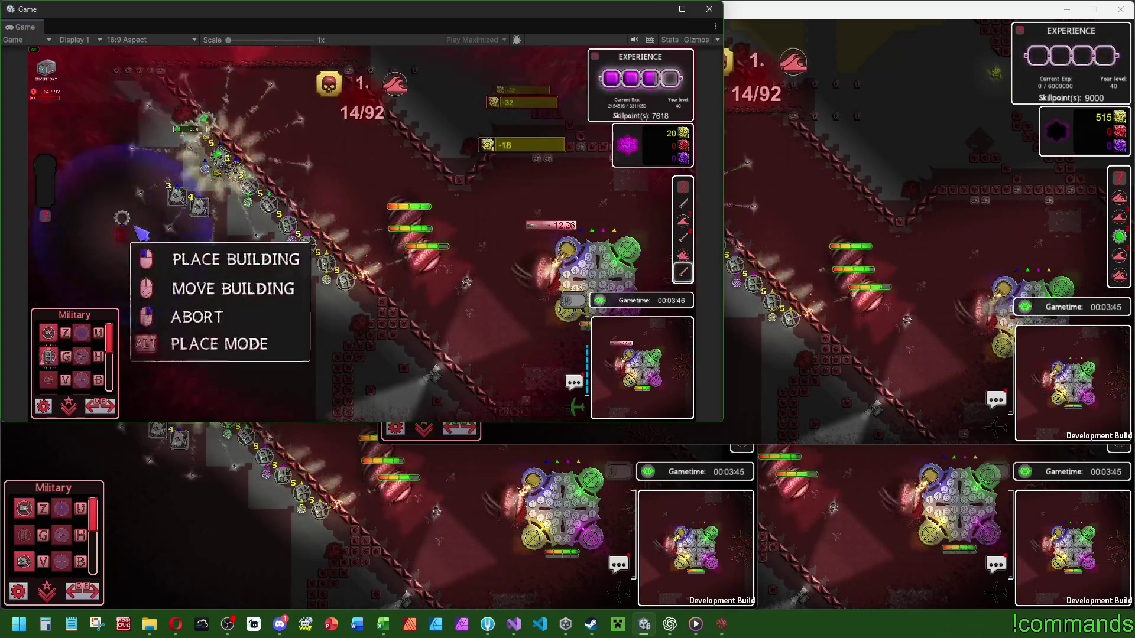
pyautogui.rightClick(142, 234)
pyautogui.click(52, 380)
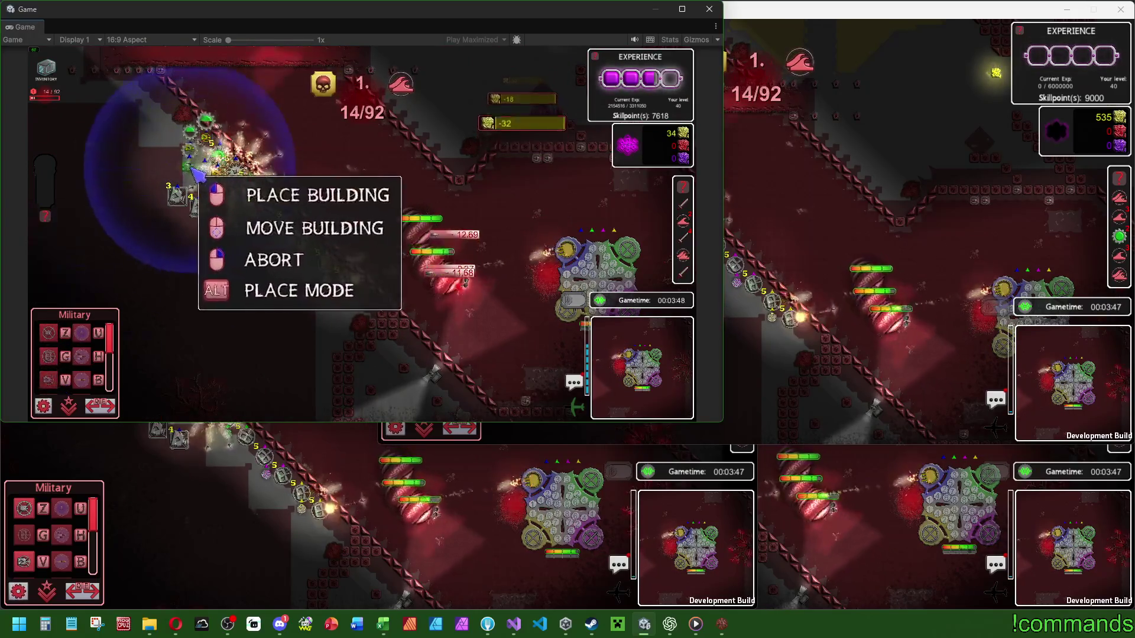
pyautogui.press('w')
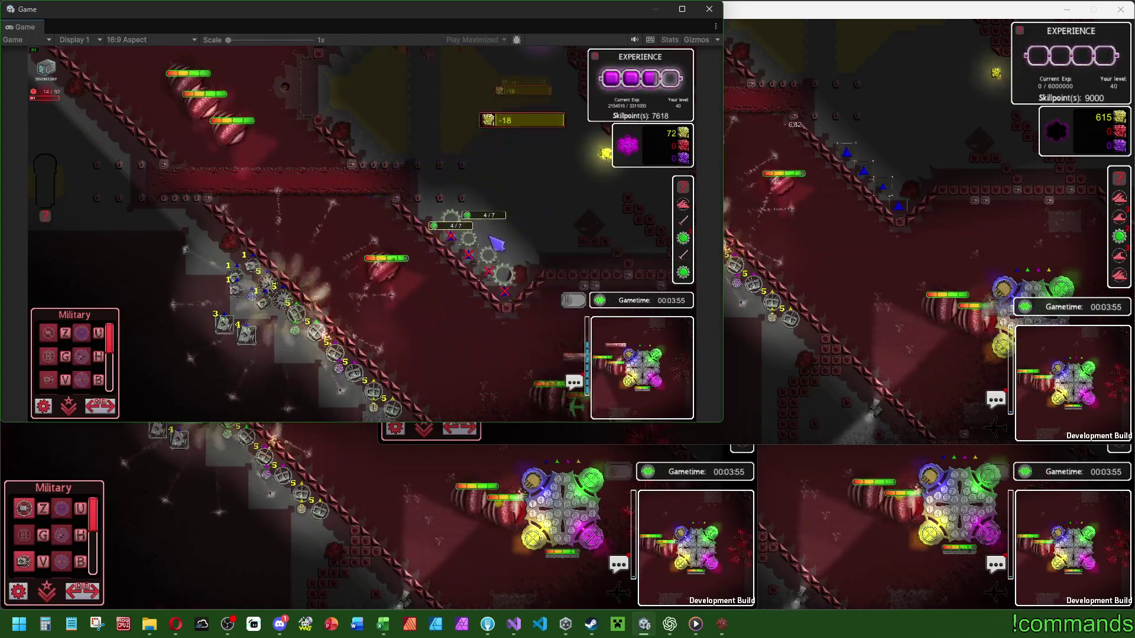
# Step: Cast Poison on the beasts and inspect the level 1 Singletower on the wall
pyautogui.click(472, 239)
pyautogui.click(334, 68)
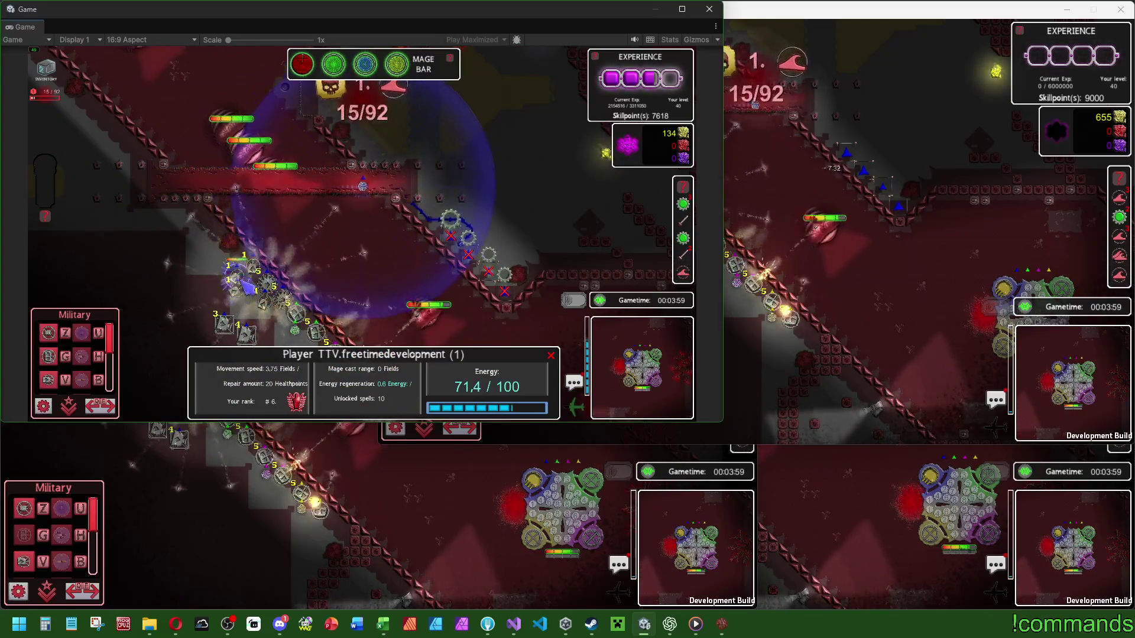
pyautogui.click(265, 304)
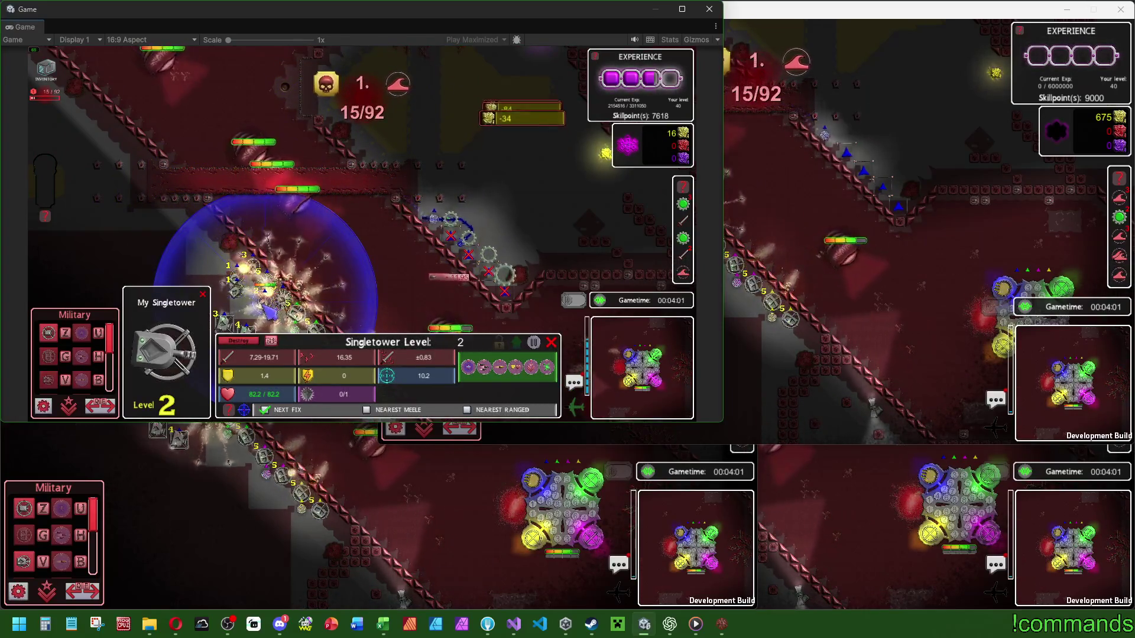
pyautogui.click(244, 277)
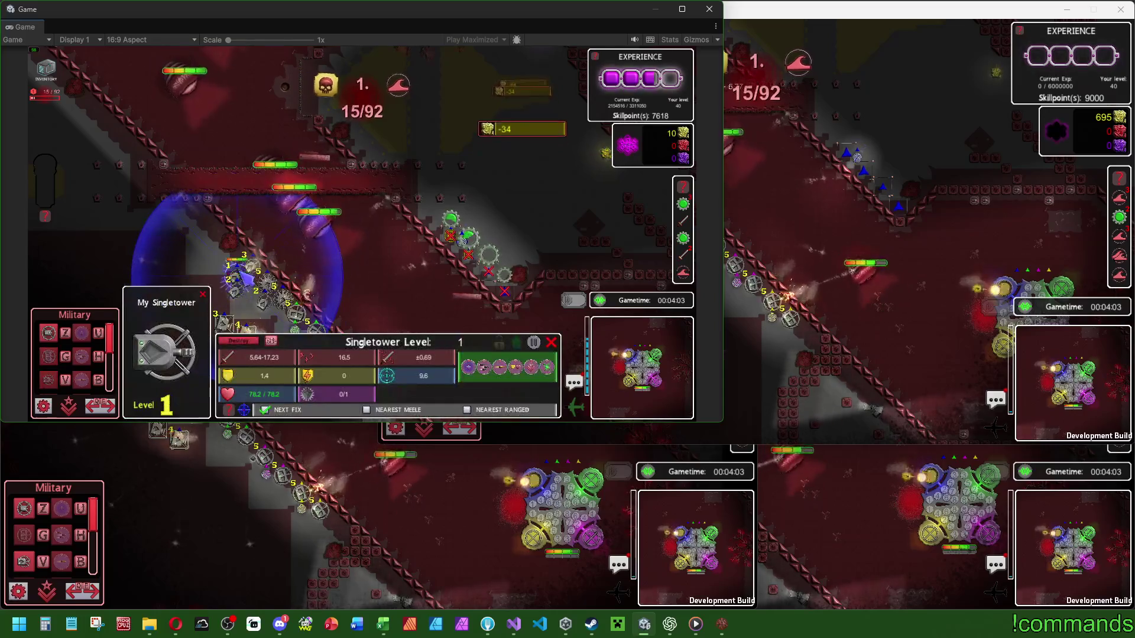
# Step: Cast the Ice field onto the beasts by the wall and dismiss the spell info
pyautogui.click(244, 277)
pyautogui.click(245, 277)
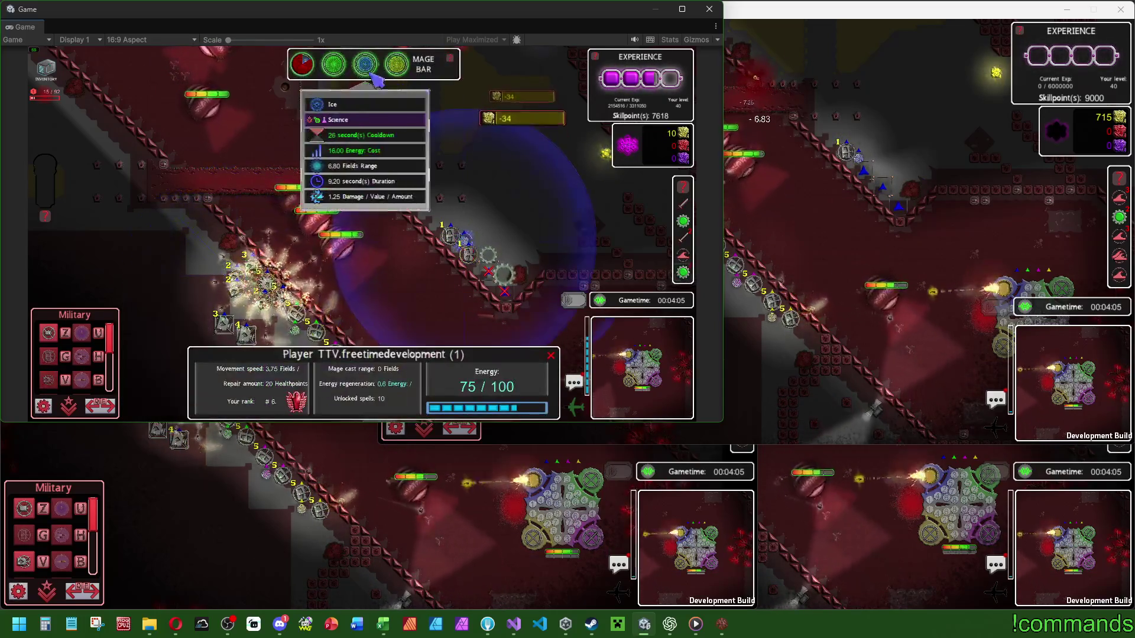
pyautogui.click(364, 65)
pyautogui.click(377, 275)
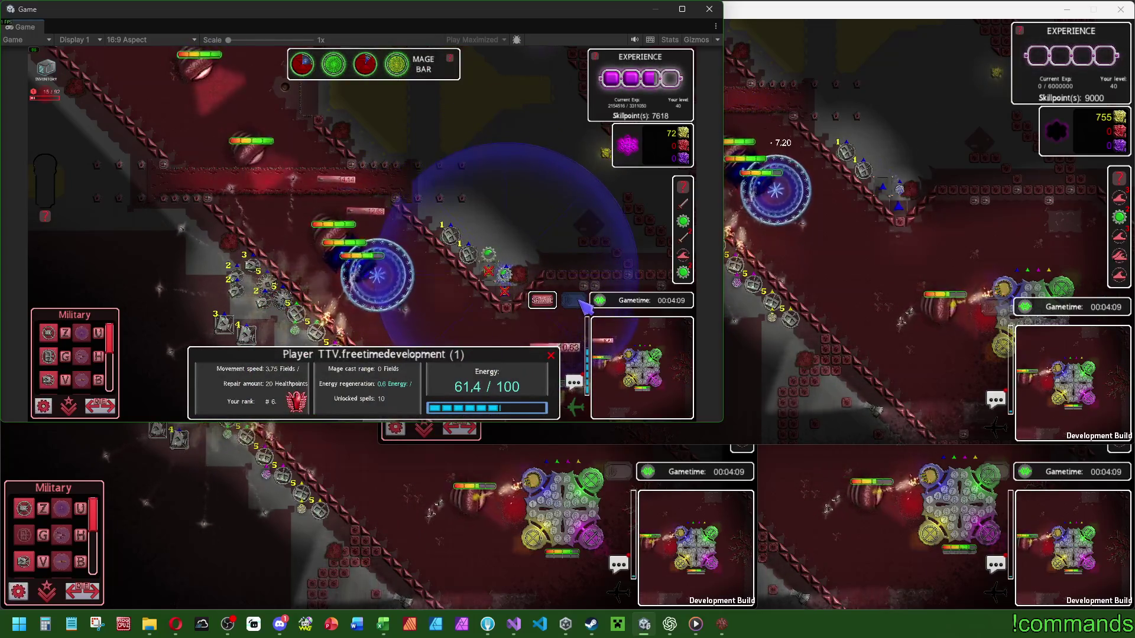
pyautogui.click(474, 163)
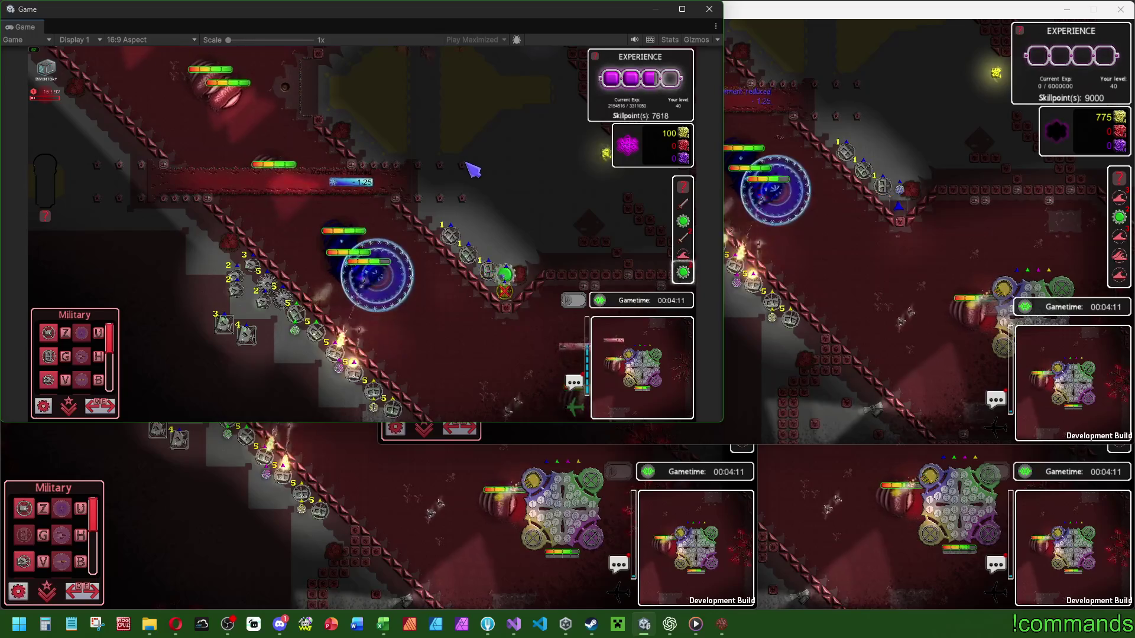
pyautogui.press('super')
pyautogui.press('super')
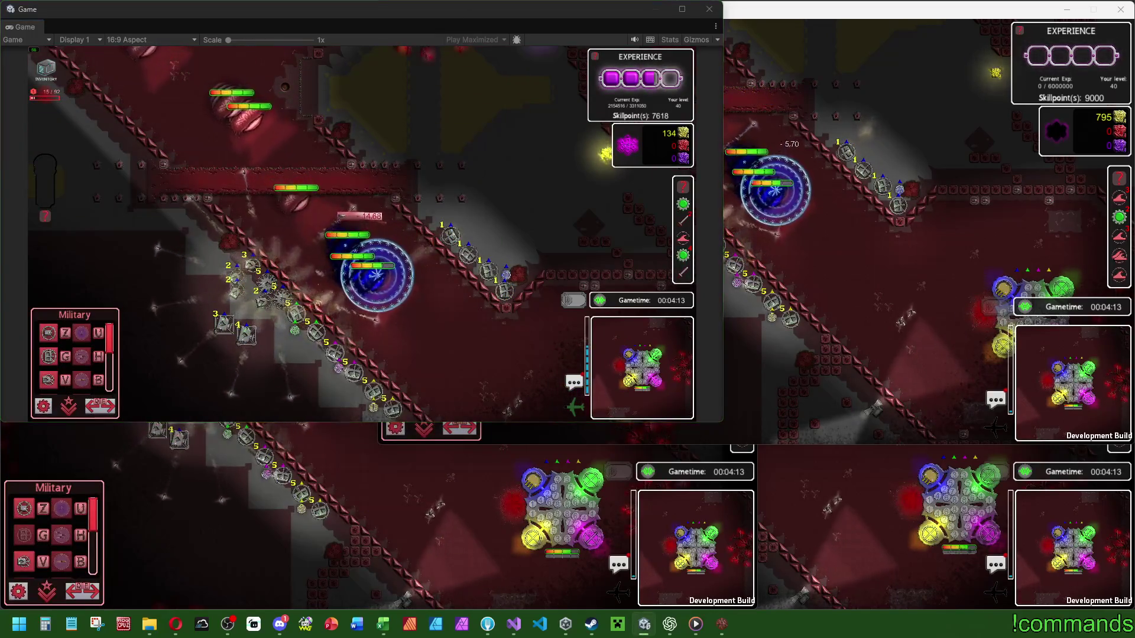
# Step: Place three gear towers side by side along the upper wall
pyautogui.click(775, 267)
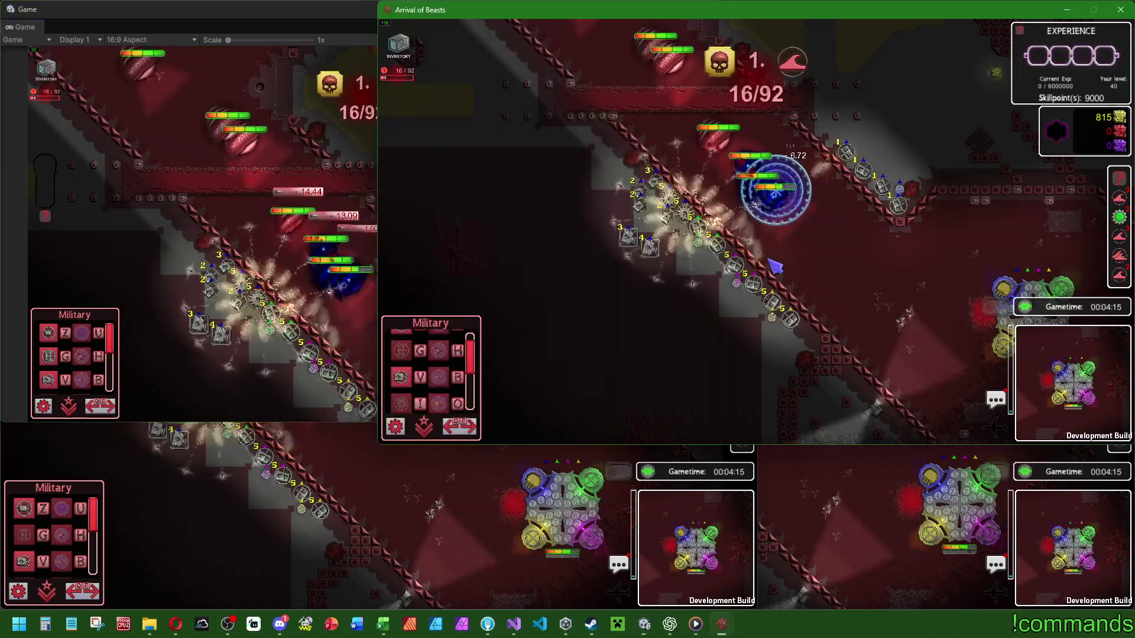
pyautogui.click(369, 182)
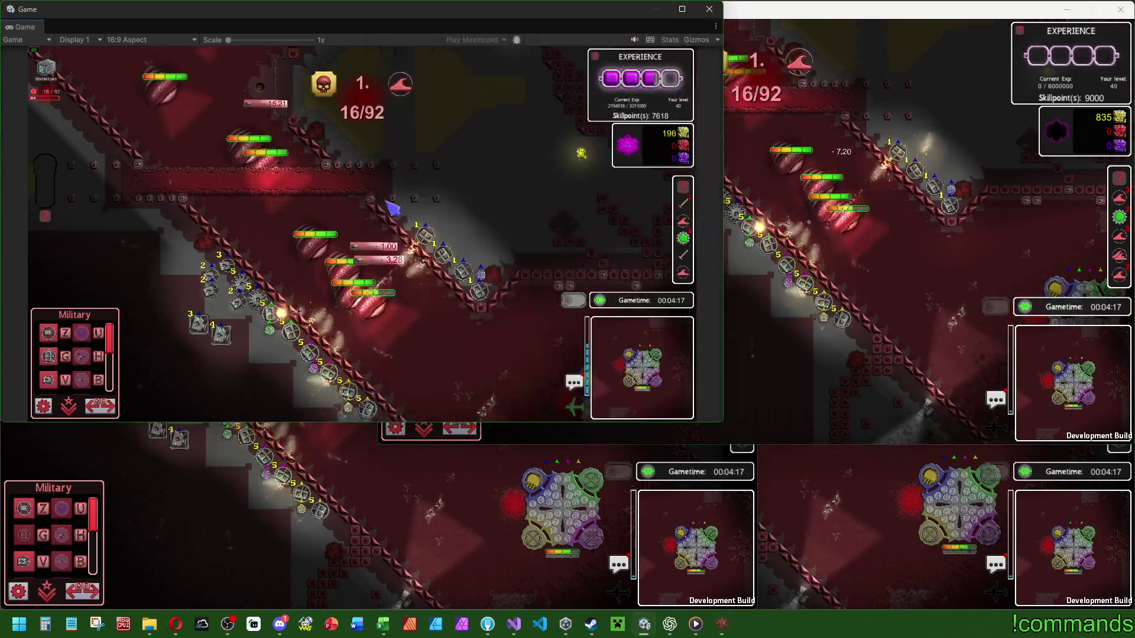
pyautogui.scroll(-1, 79, 375)
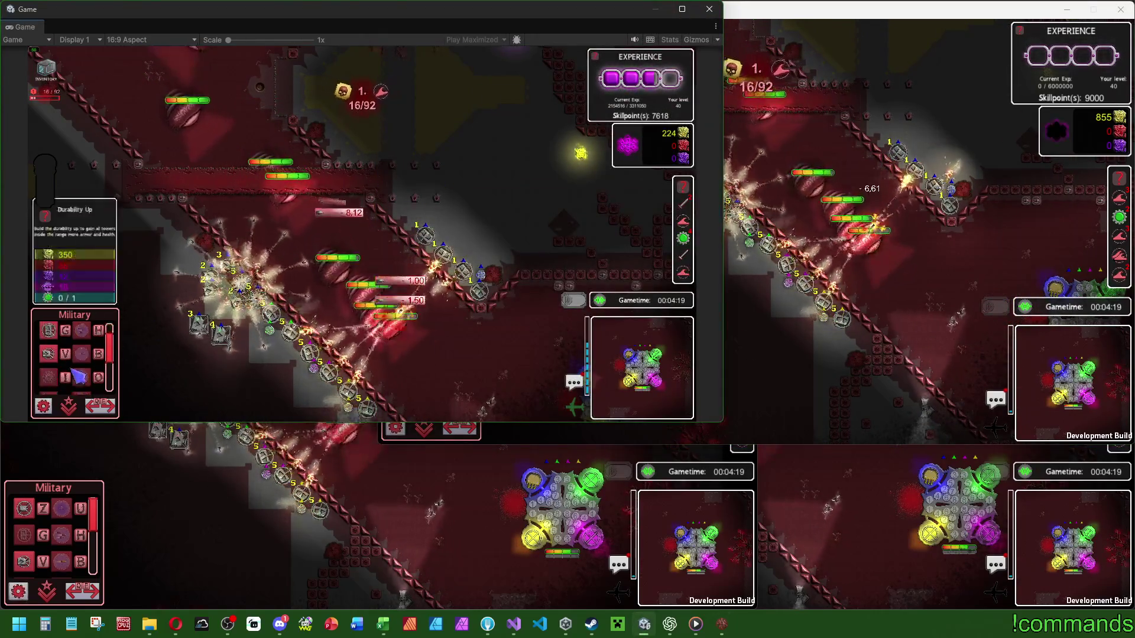
pyautogui.click(51, 388)
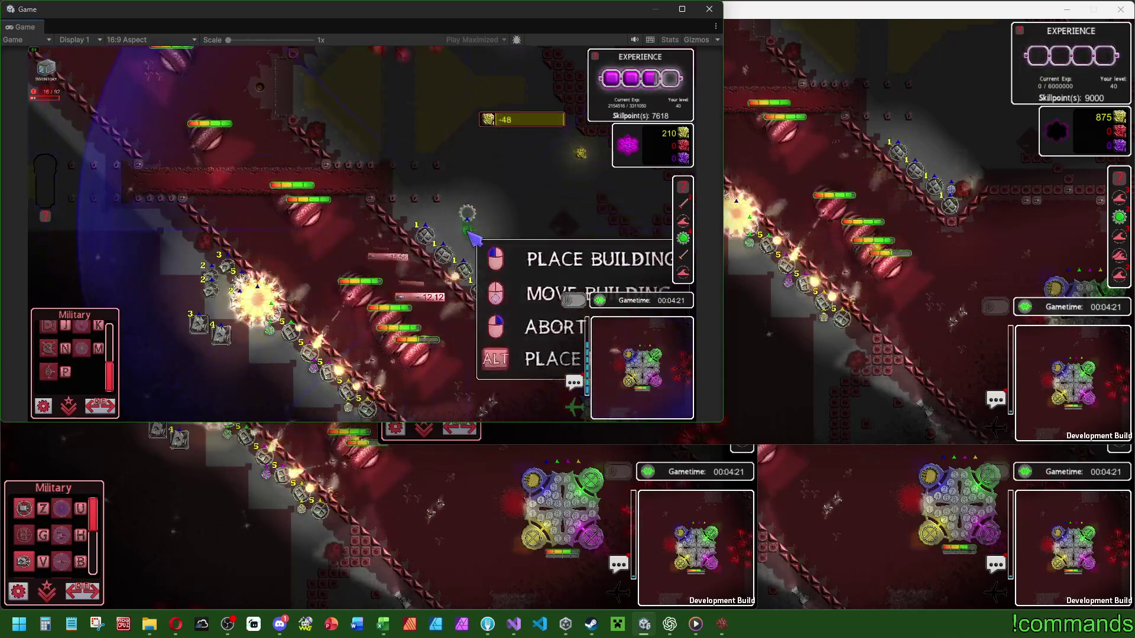
pyautogui.keyDown('alt'); pyautogui.click(468, 218); pyautogui.keyUp('alt')
pyautogui.keyDown('alt'); pyautogui.click(490, 223); pyautogui.keyUp('alt')
pyautogui.keyDown('alt'); pyautogui.click(511, 237); pyautogui.keyUp('alt')
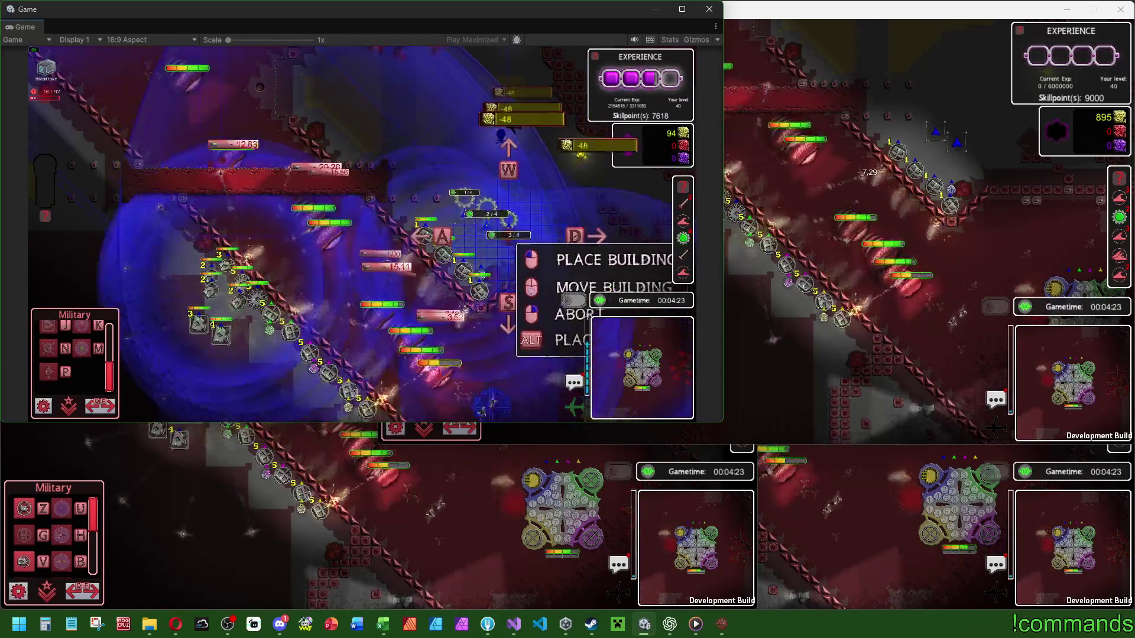
pyautogui.click(481, 253)
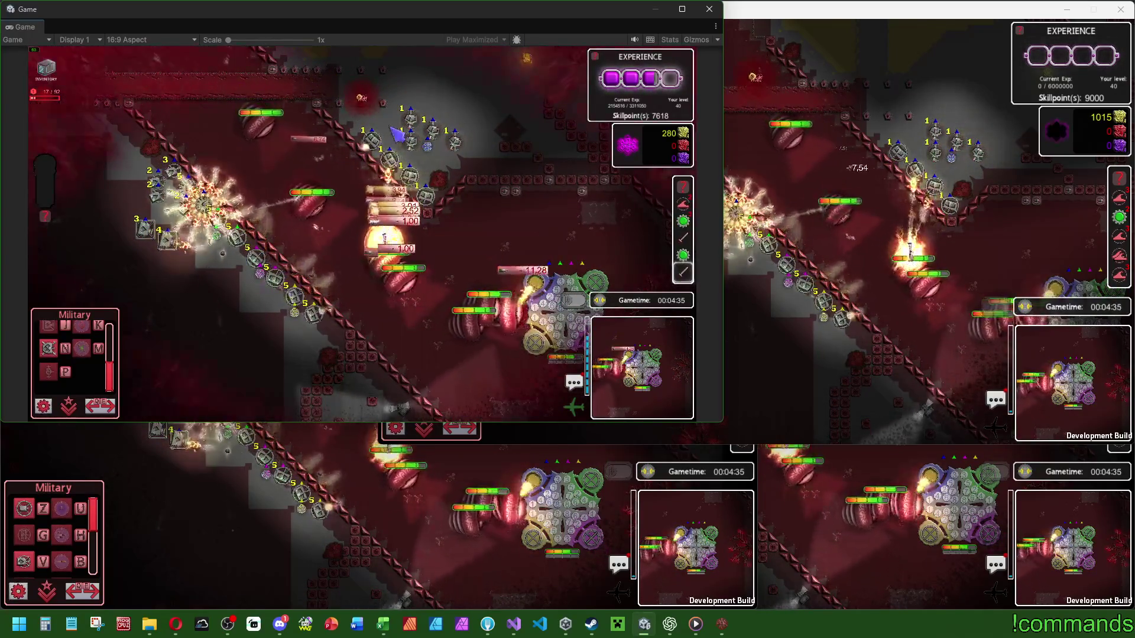
# Step: Inspect several rocket towers' stats and the basic tower's range, then deselect
pyautogui.click(412, 142)
pyautogui.click(433, 130)
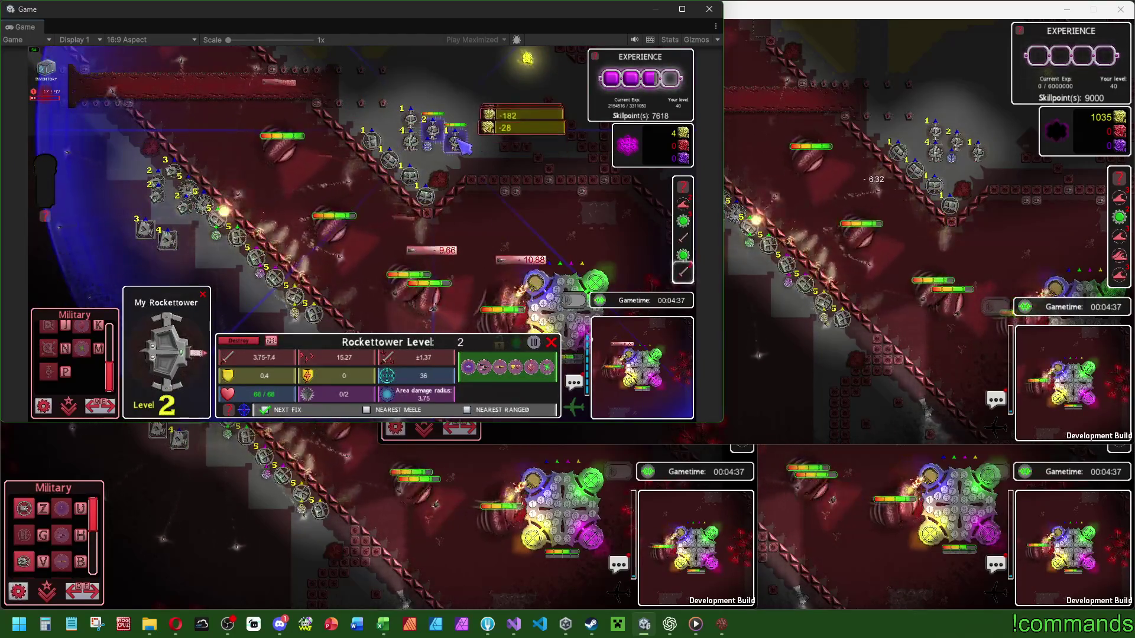
pyautogui.click(411, 125)
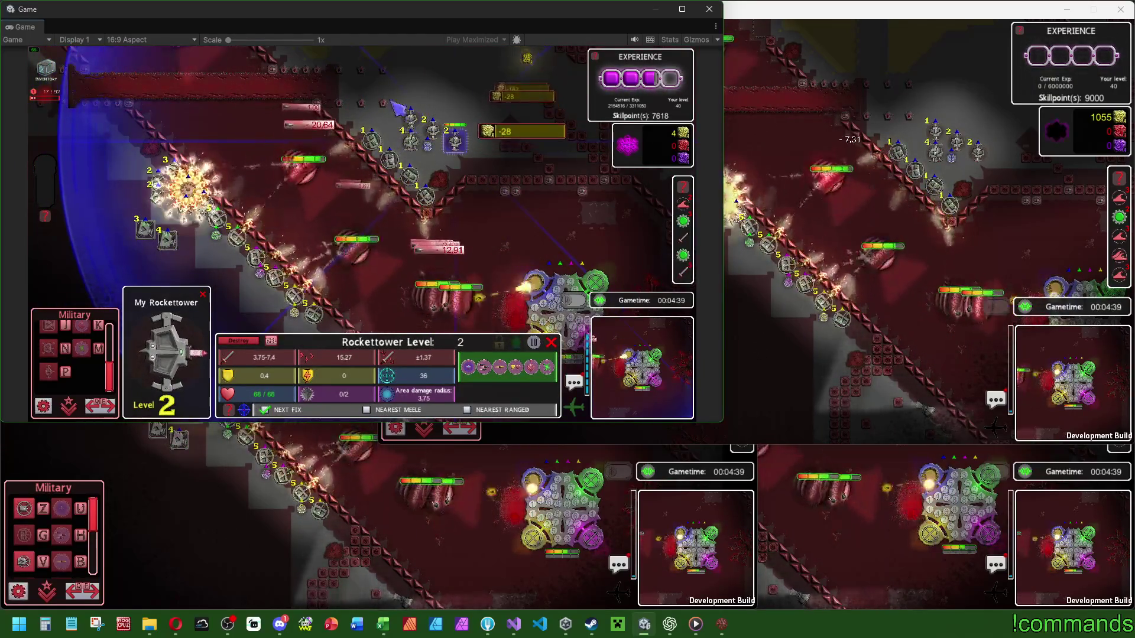
pyautogui.click(428, 194)
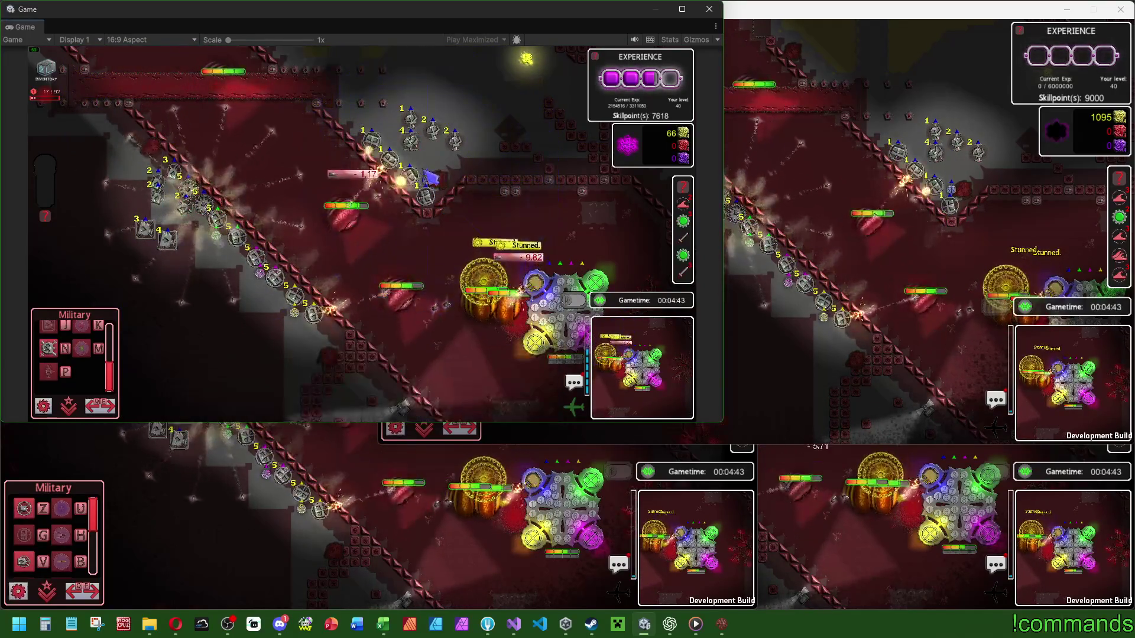
pyautogui.click(411, 141)
pyautogui.click(433, 131)
pyautogui.click(412, 118)
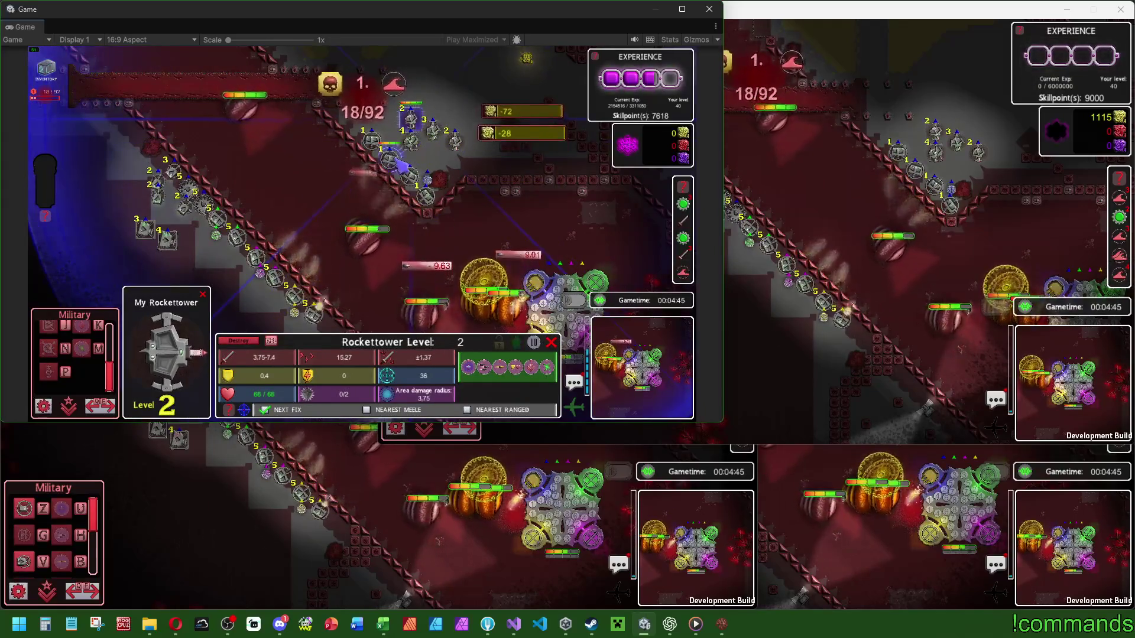
pyautogui.click(410, 178)
pyautogui.click(780, 211)
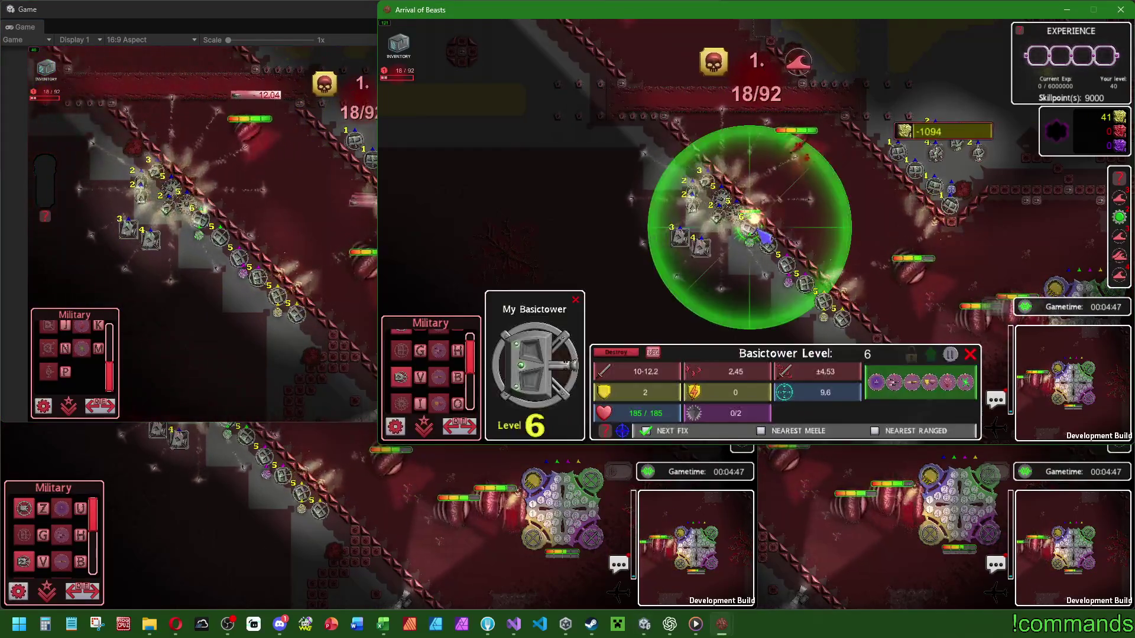
# Step: Inspect and deselect towers in each of the other game client windows
pyautogui.click(334, 510)
pyautogui.click(292, 477)
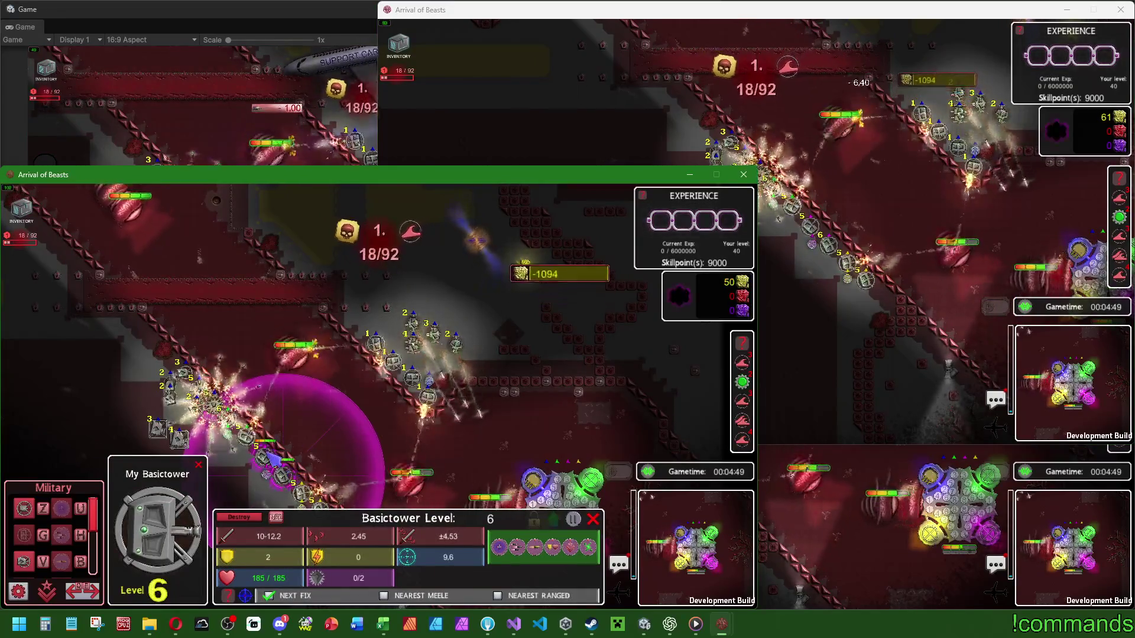
pyautogui.click(354, 472)
pyautogui.click(815, 509)
pyautogui.click(680, 467)
pyautogui.click(760, 445)
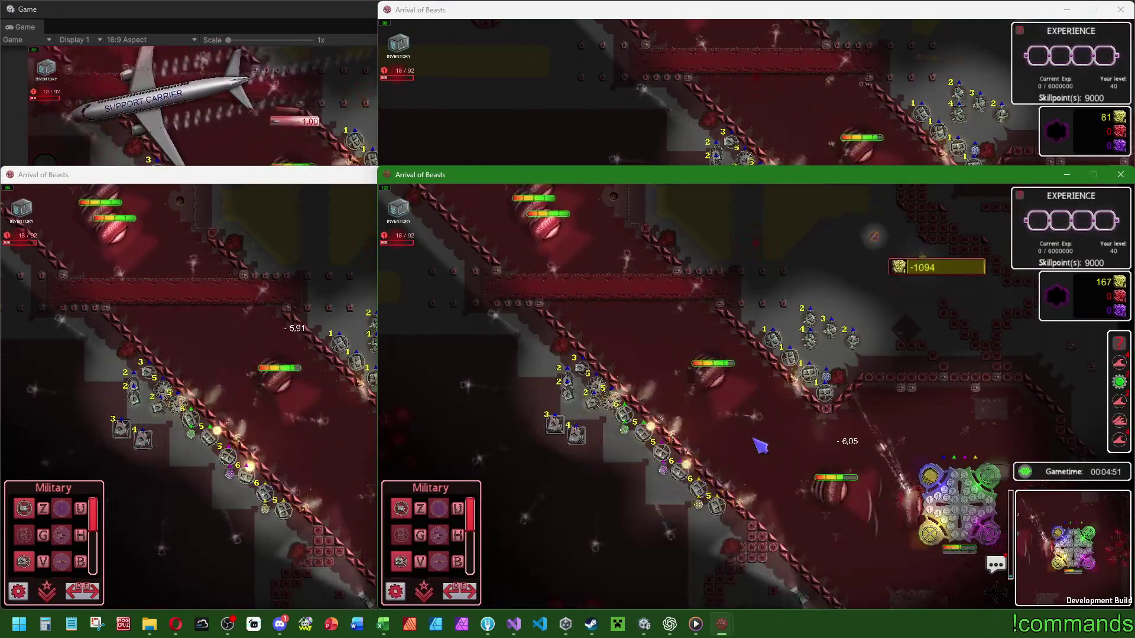
# Step: Back in Unity's game, check a rocket tower's stats and the player's mage stats
pyautogui.click(248, 125)
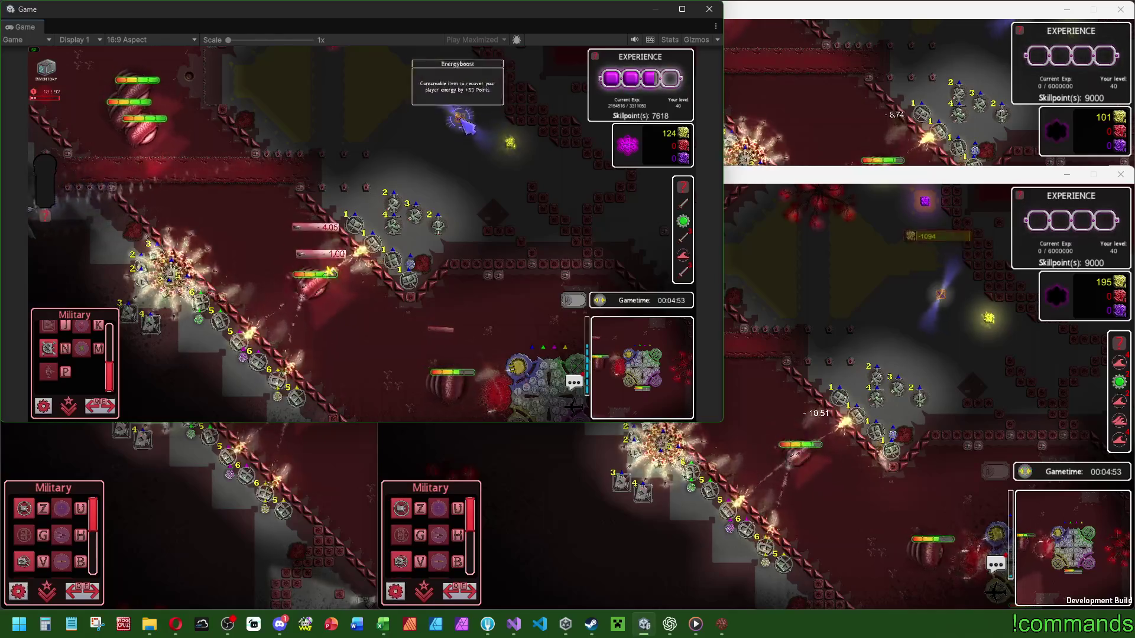
pyautogui.click(410, 159)
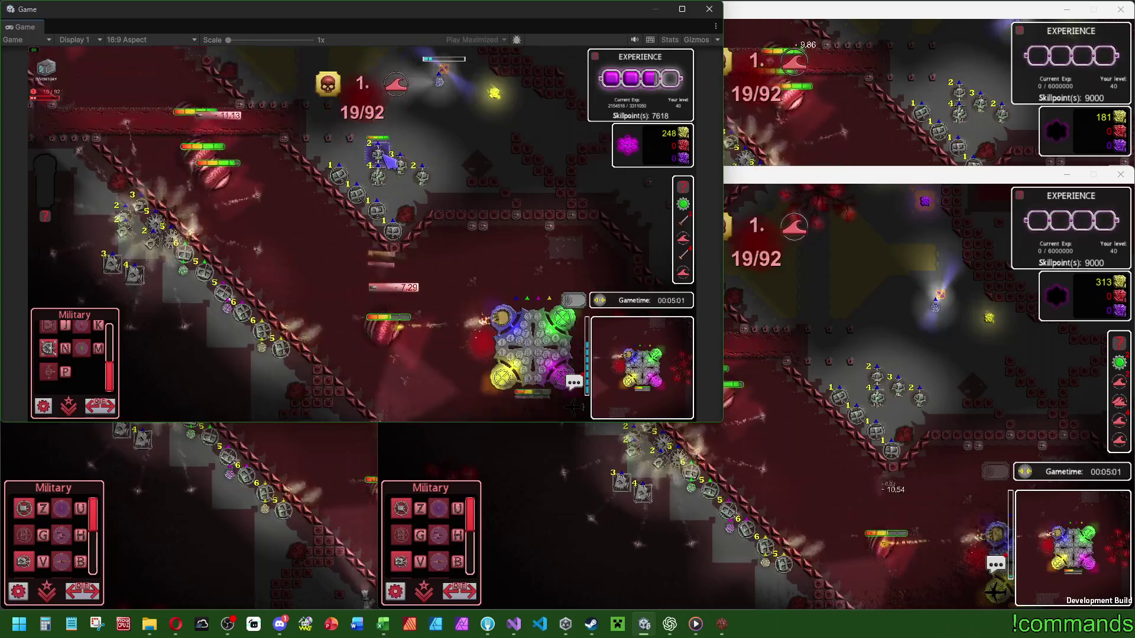
pyautogui.click(422, 175)
pyautogui.click(430, 155)
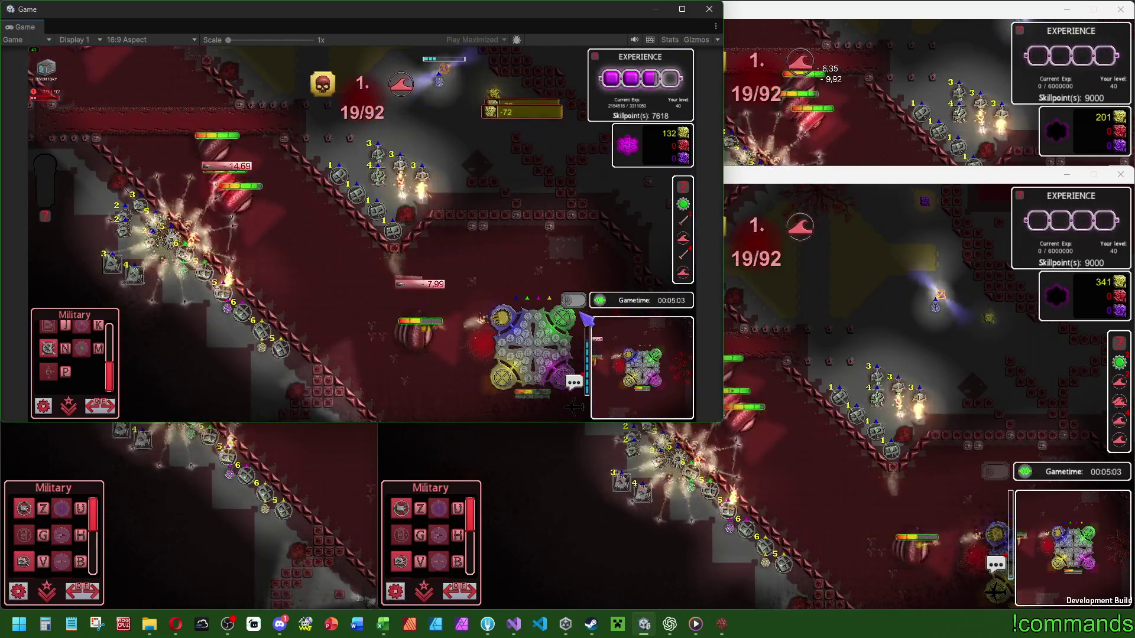
pyautogui.click(441, 95)
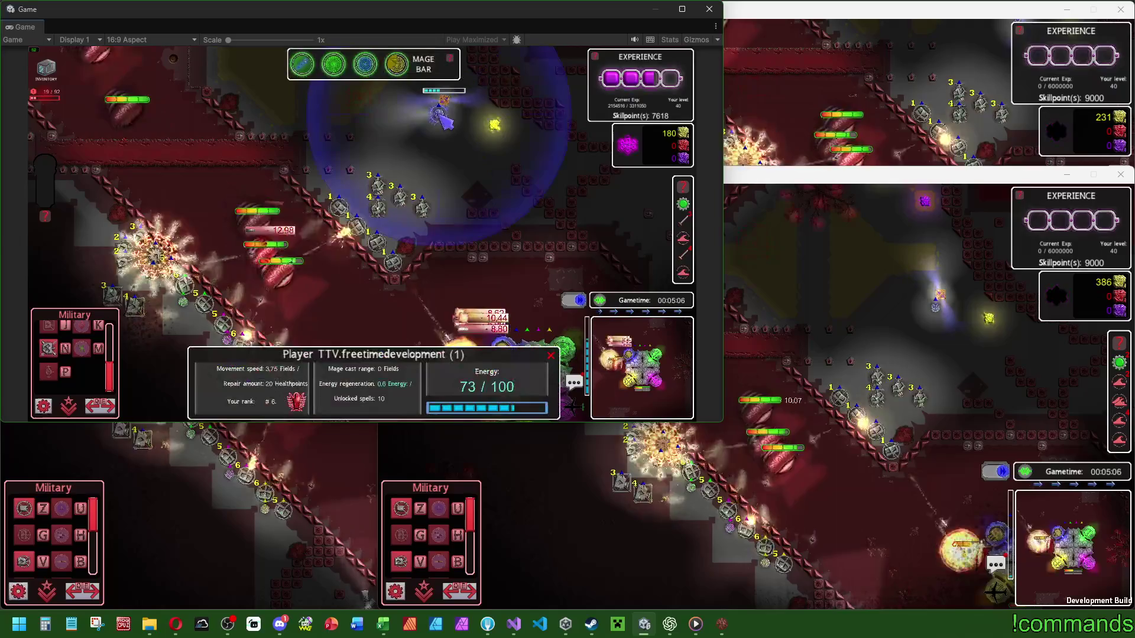
pyautogui.click(376, 242)
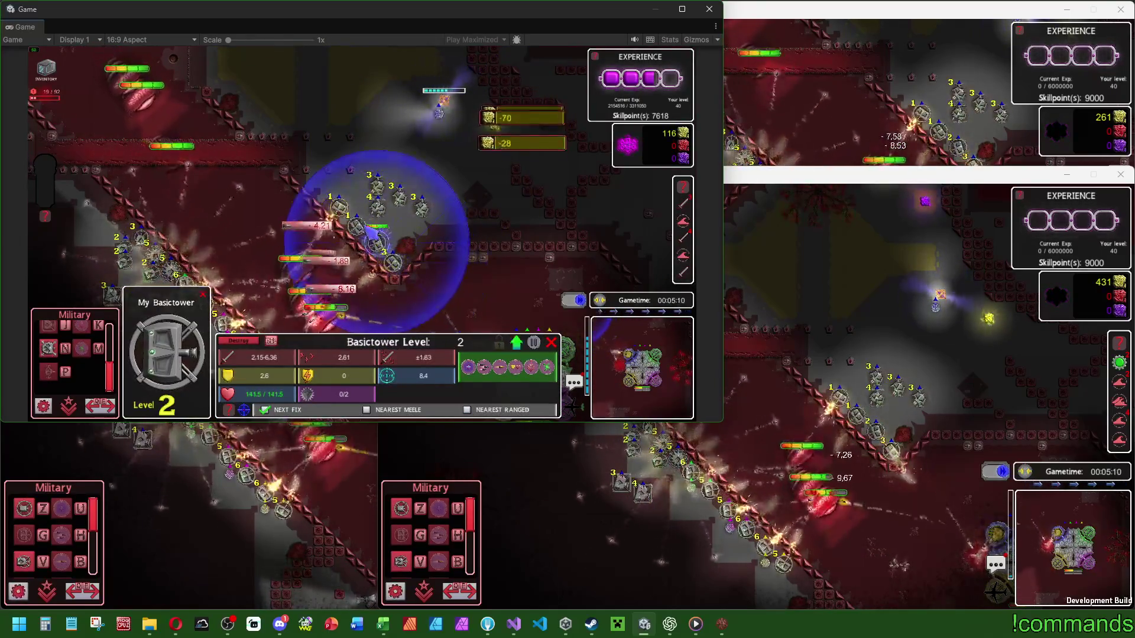
pyautogui.click(451, 229)
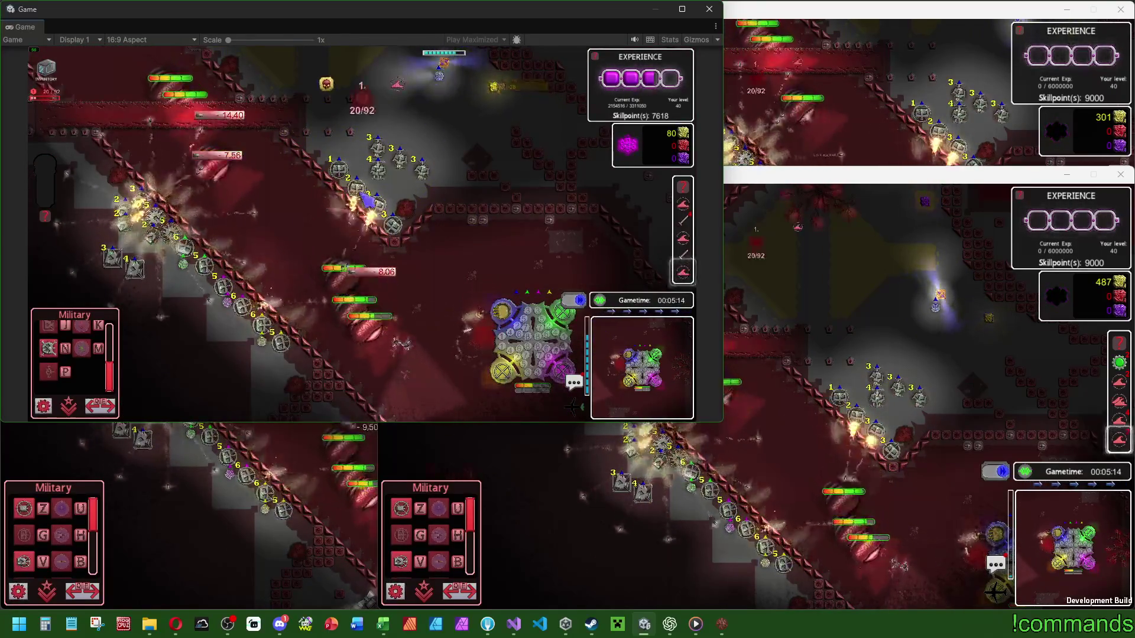
# Step: Move the client window left and upgrade the basic tower from level 5 to 6
pyautogui.click(789, 568)
pyautogui.click(789, 567)
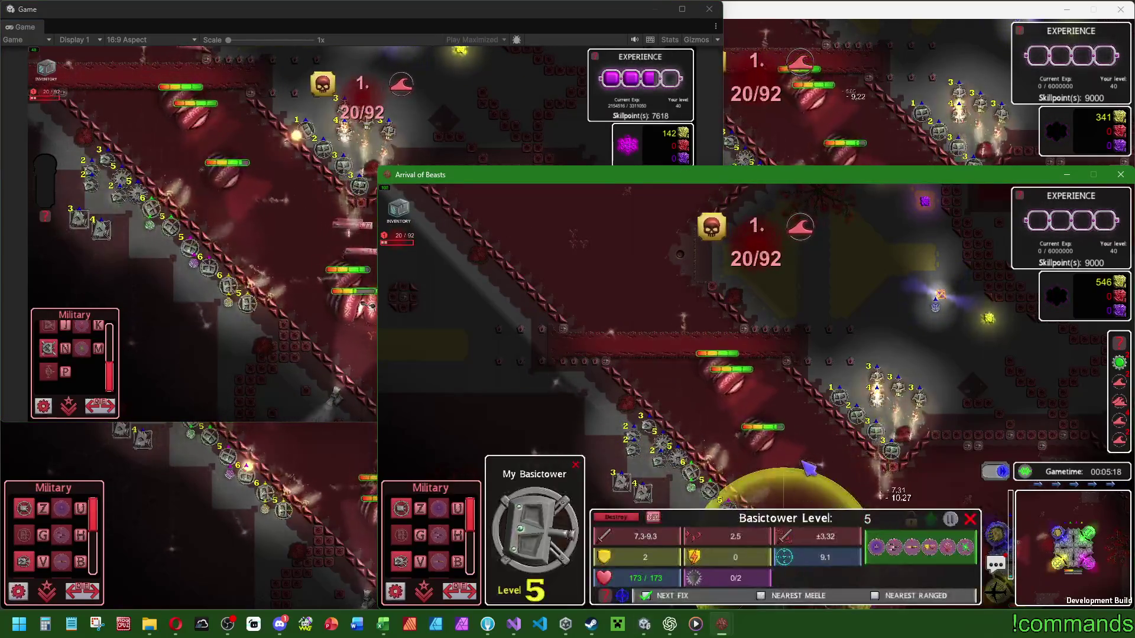
pyautogui.moveTo(650, 174)
pyautogui.mouseDown()
pyautogui.moveTo(272, 175)
pyautogui.moveTo(673, 10)
pyautogui.mouseUp()
pyautogui.click(228, 455)
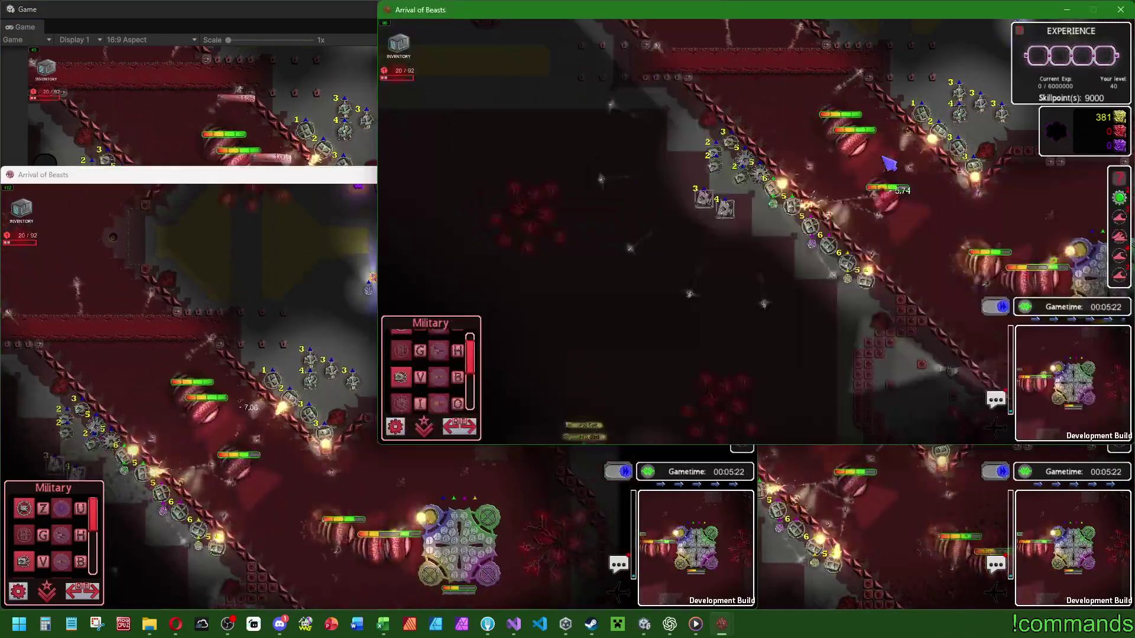
pyautogui.click(795, 200)
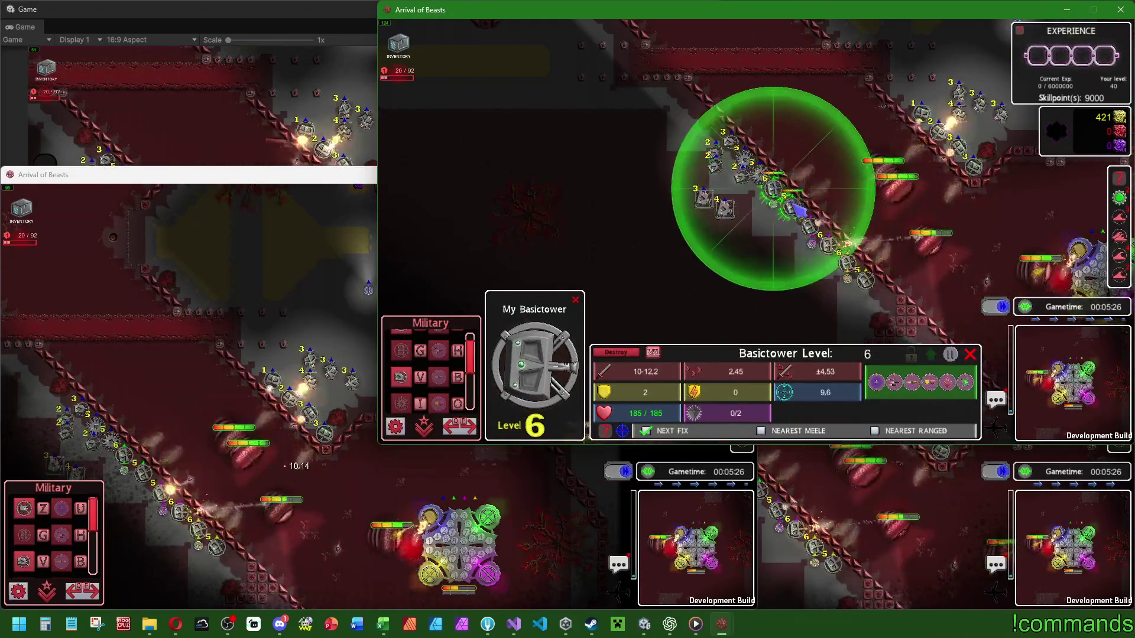
pyautogui.click(190, 119)
# Step: Upgrade a rocket tower to level 4 and glance at the main base tower's stats
pyautogui.click(375, 133)
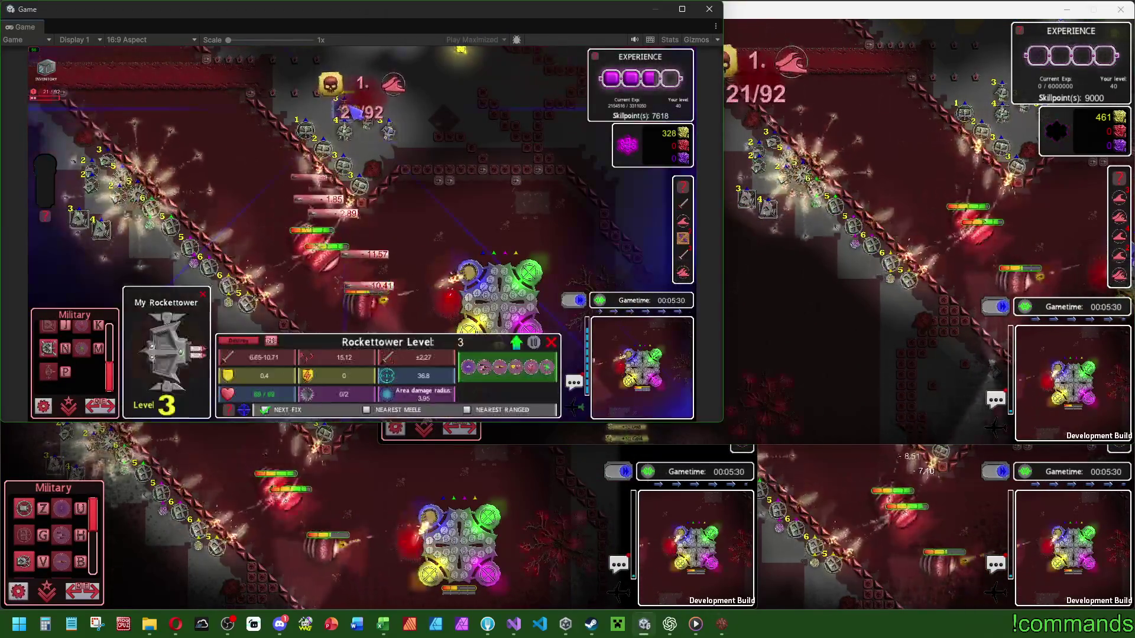
pyautogui.click(520, 337)
pyautogui.click(513, 271)
pyautogui.click(481, 190)
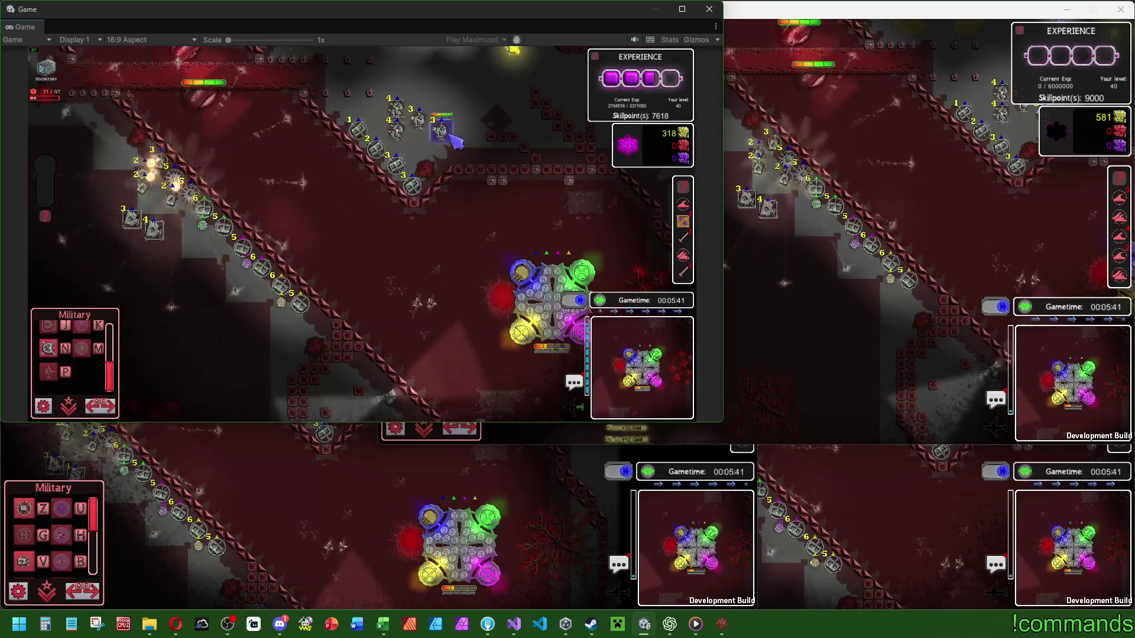
# Step: Cast the mage's poison cloud spell onto the enemies
pyautogui.click(459, 133)
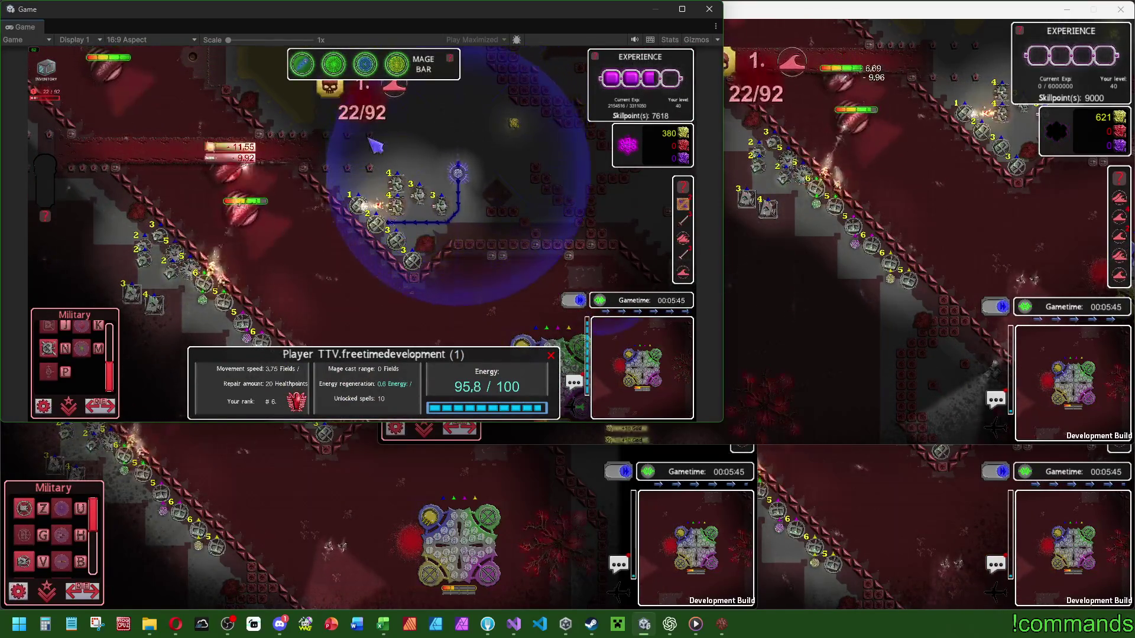
pyautogui.click(333, 63)
pyautogui.click(304, 263)
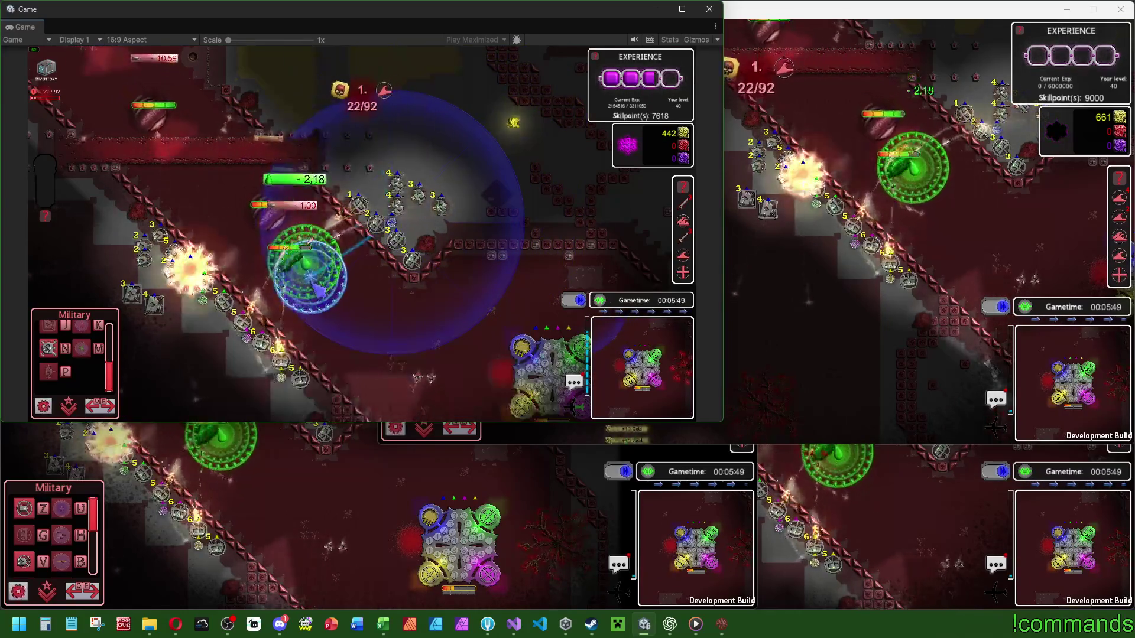
# Step: Inspect the basic and rocket towers' stats, then upgrade the level-1 basic tower to level 3
pyautogui.click(415, 266)
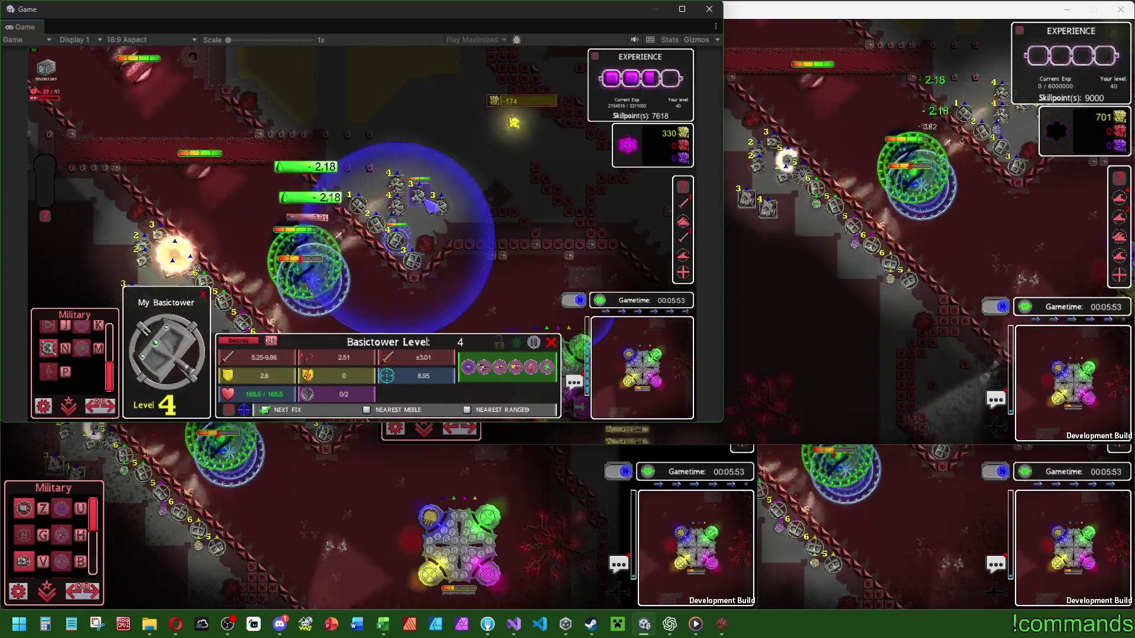
pyautogui.click(396, 240)
pyautogui.click(412, 260)
pyautogui.click(359, 206)
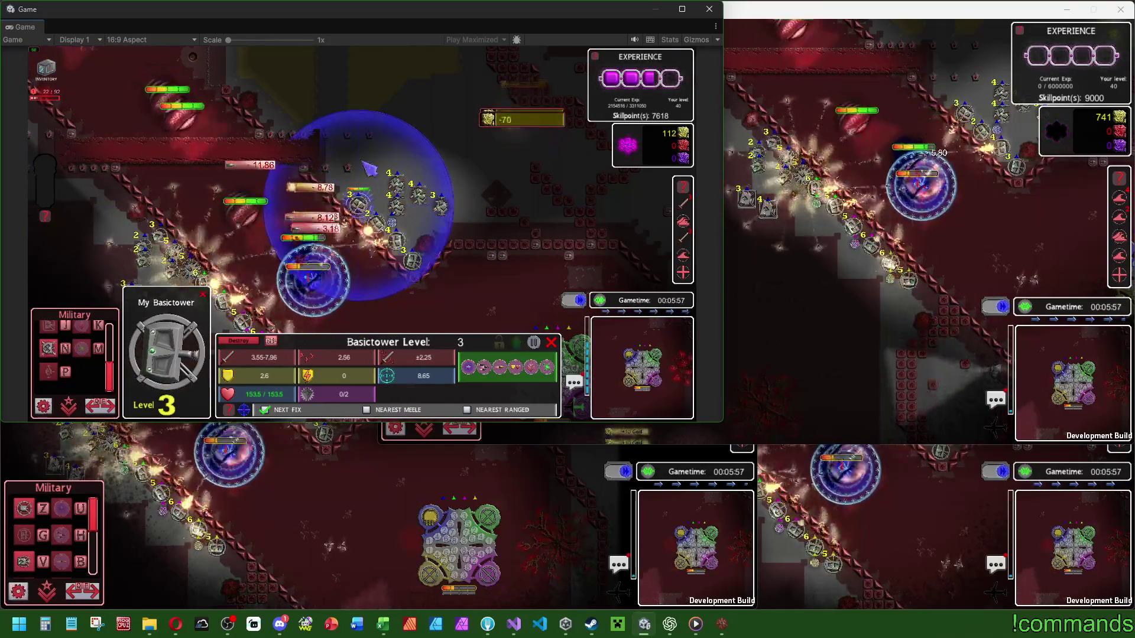
pyautogui.click(400, 208)
# Step: Cast the golden fourth mage spell onto the battlefield and upgrade the single tower
pyautogui.click(396, 63)
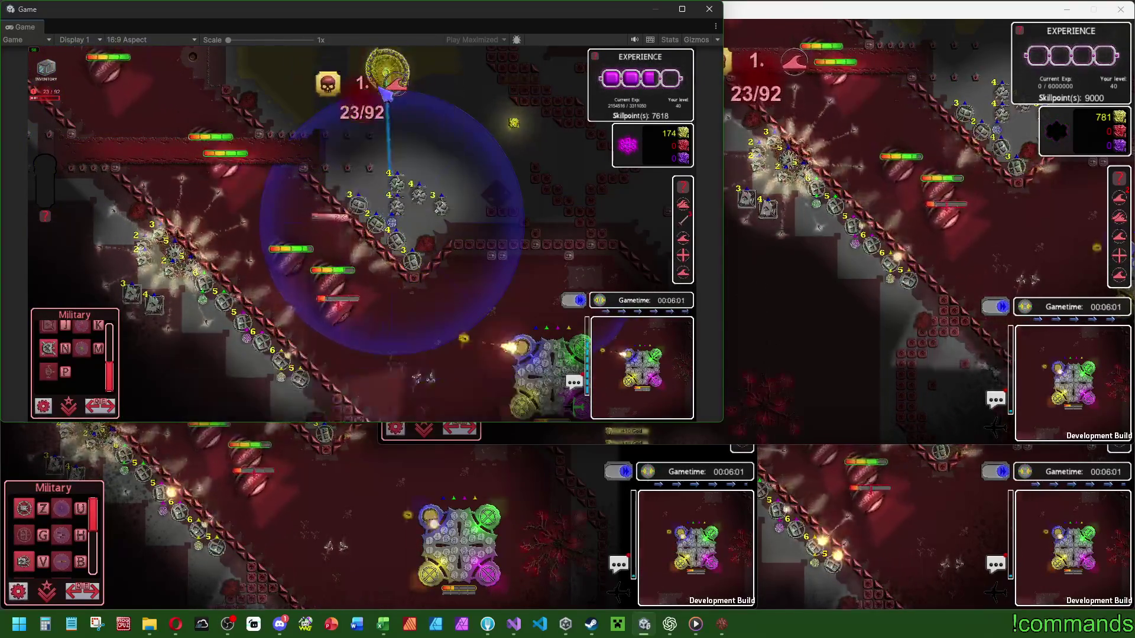
pyautogui.click(338, 200)
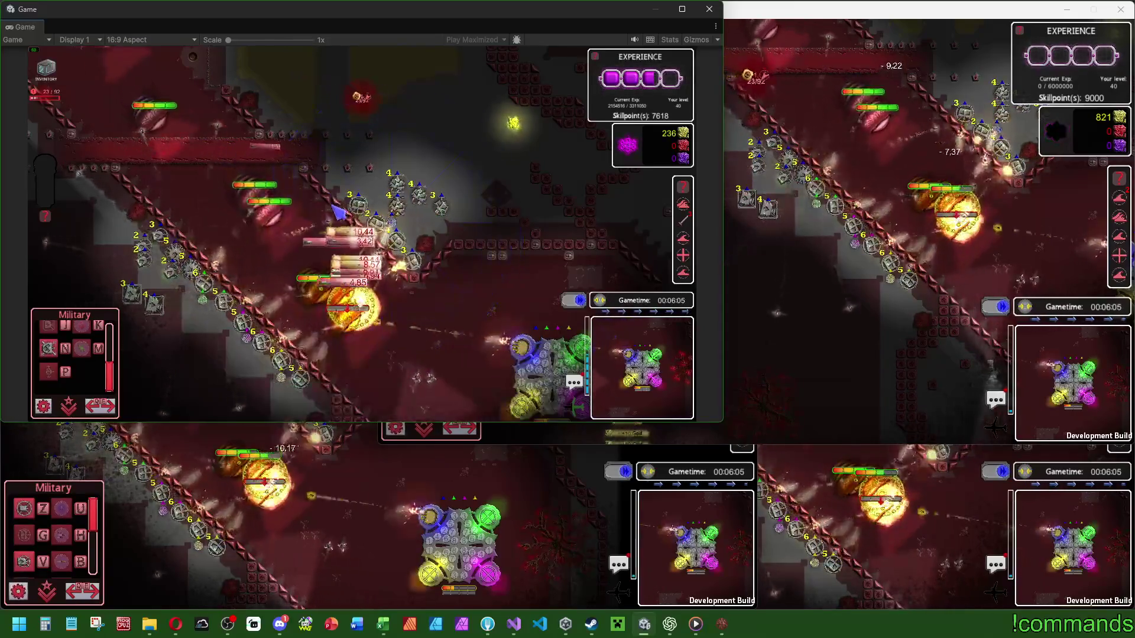
pyautogui.click(177, 236)
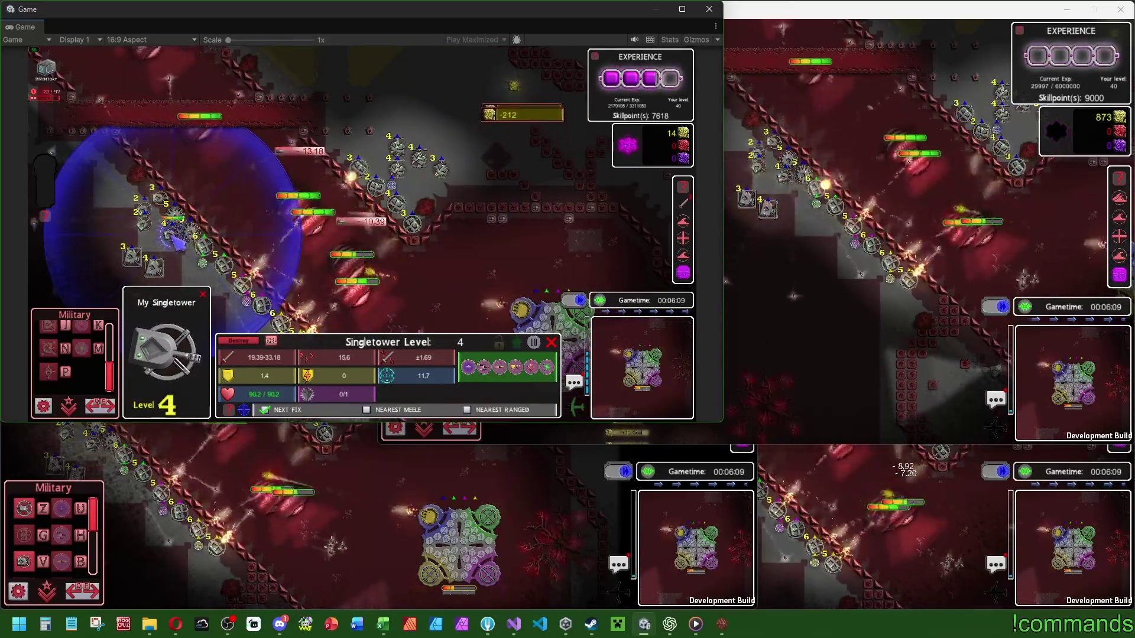
pyautogui.click(412, 224)
pyautogui.click(429, 187)
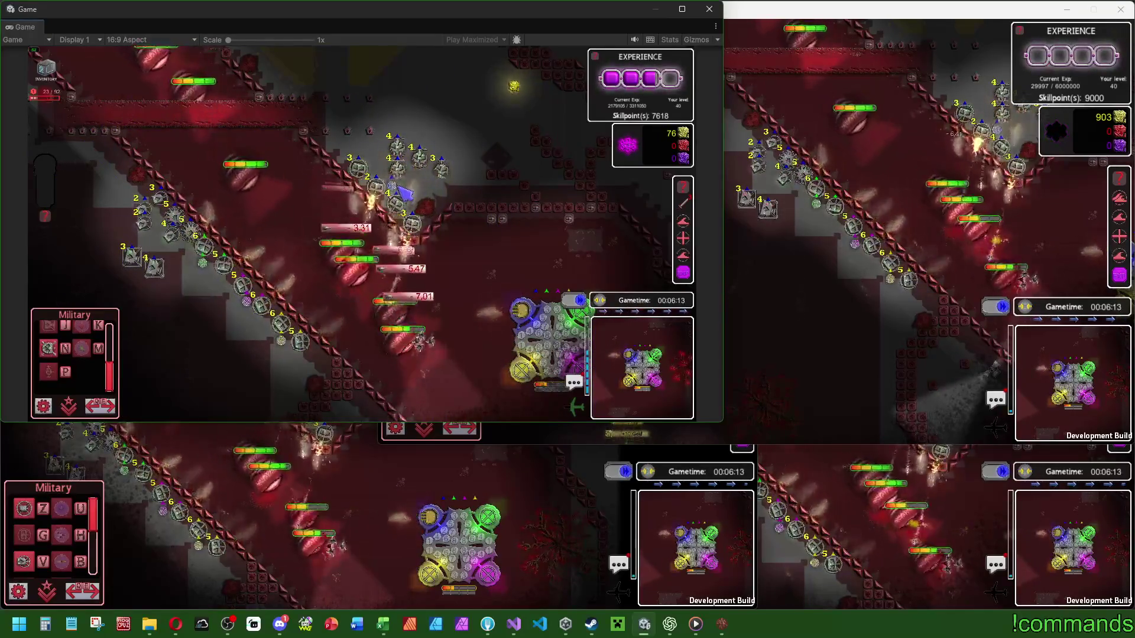
# Step: Pan across the map and cast several mage spells on the attacking beasts
pyautogui.press('d')
pyautogui.press('s')
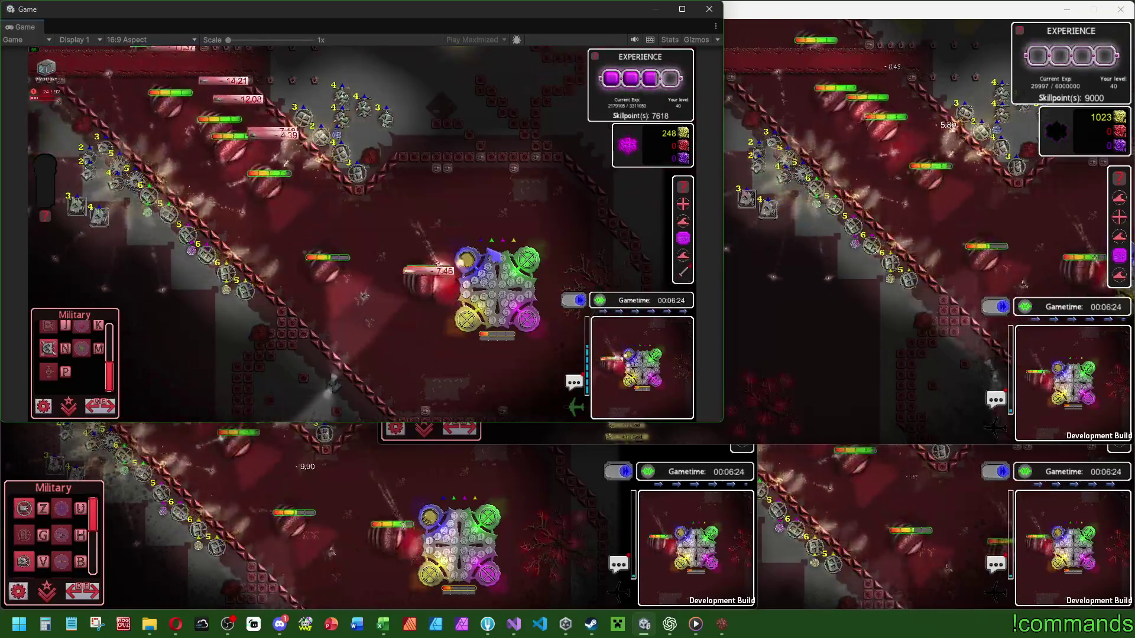
pyautogui.press('a')
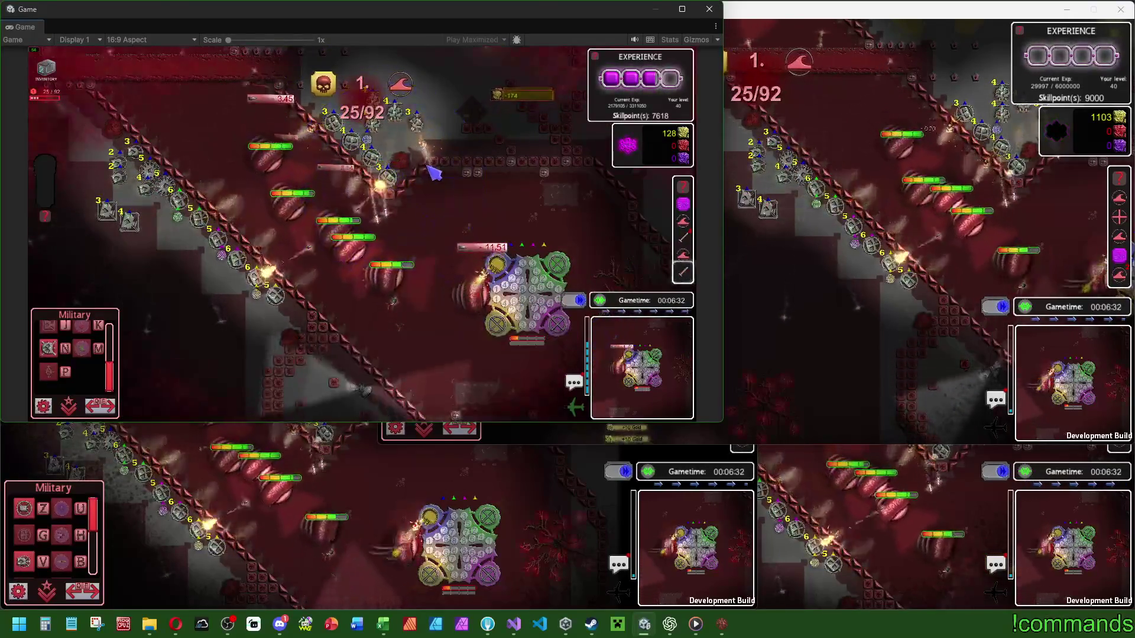
pyautogui.press('d')
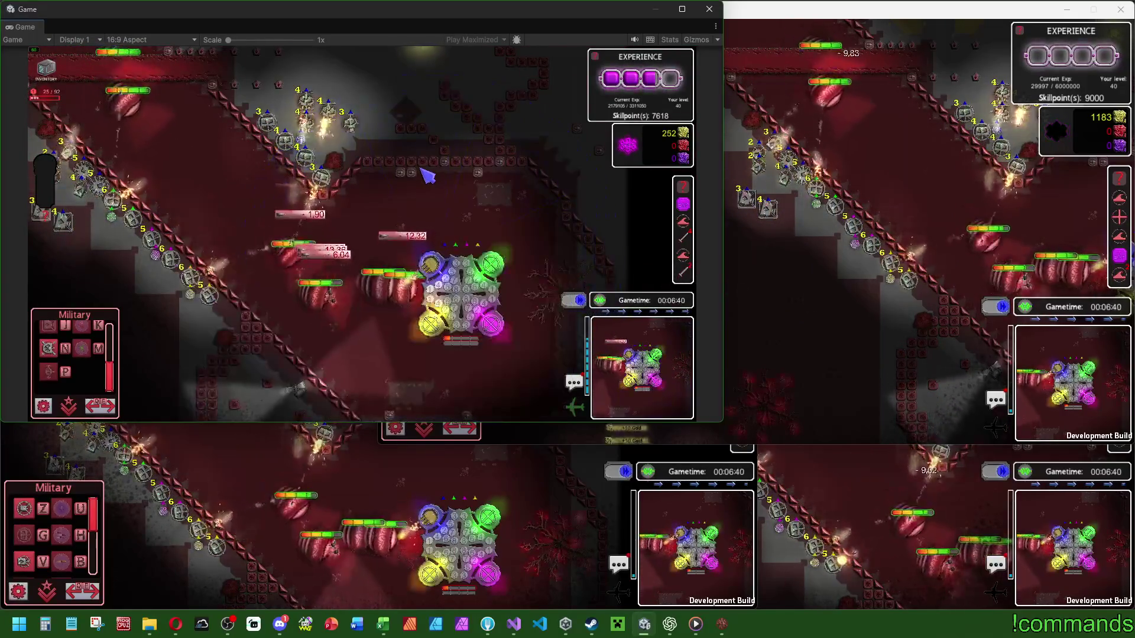
pyautogui.press('a')
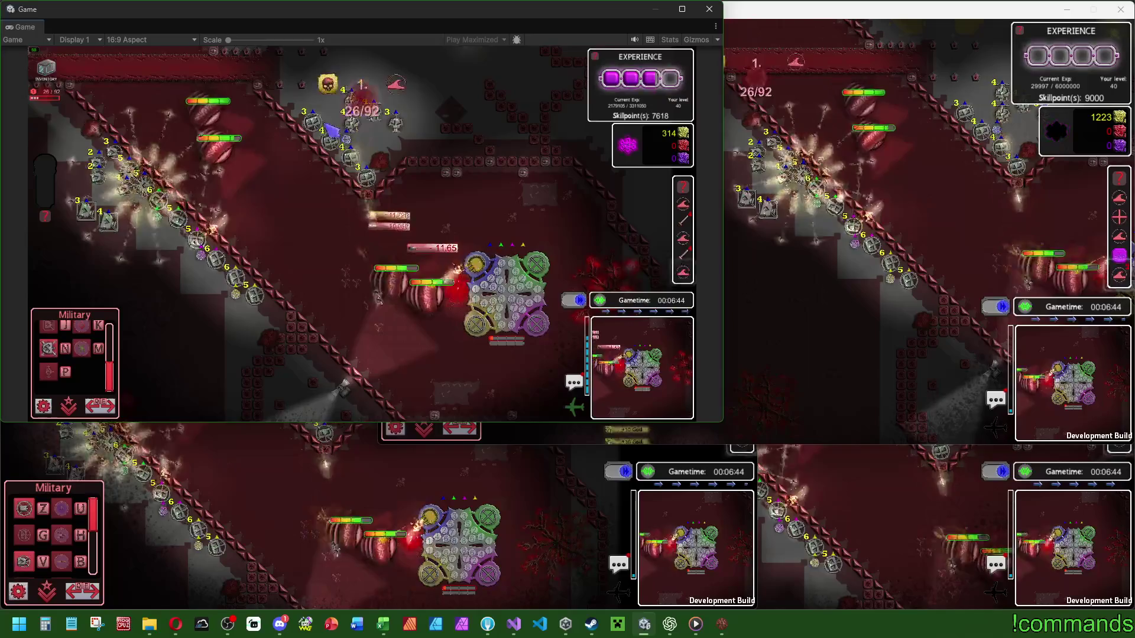
pyautogui.click(333, 129)
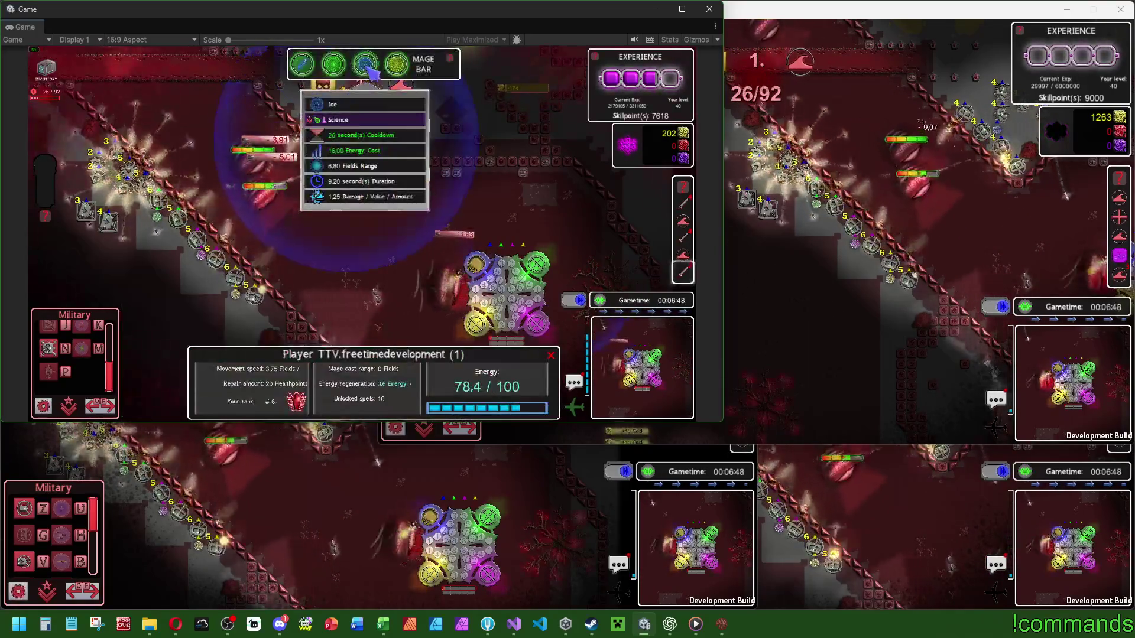
pyautogui.click(364, 64)
pyautogui.click(304, 219)
pyautogui.click(333, 63)
pyautogui.click(313, 213)
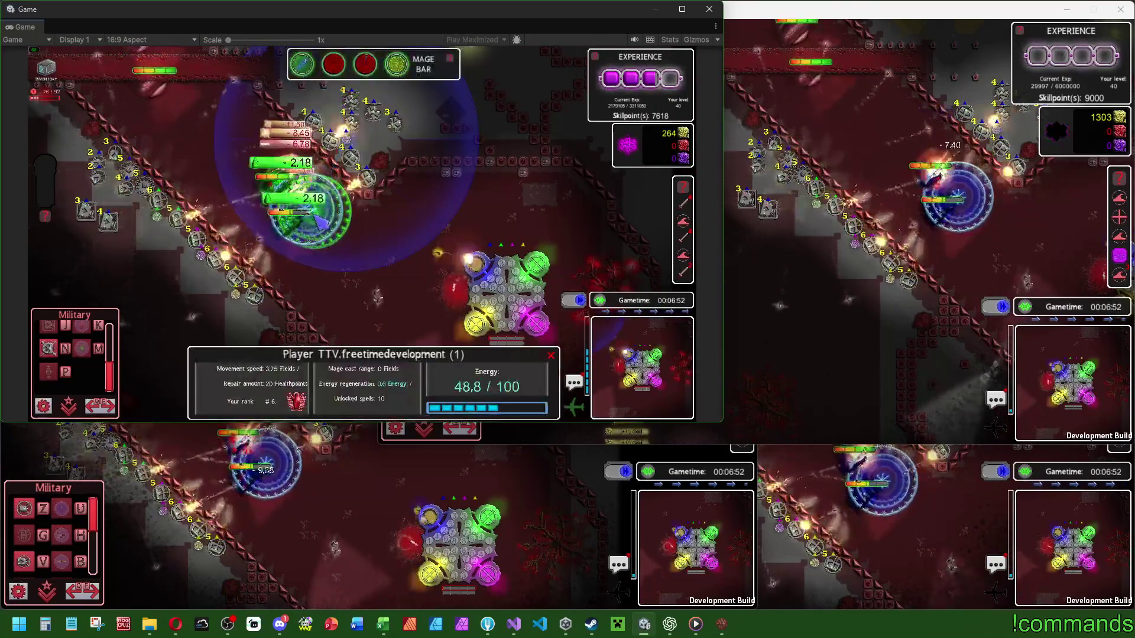
# Step: Dismiss the spell list and player panel, moving the mage, until the game ends
pyautogui.rightClick(324, 224)
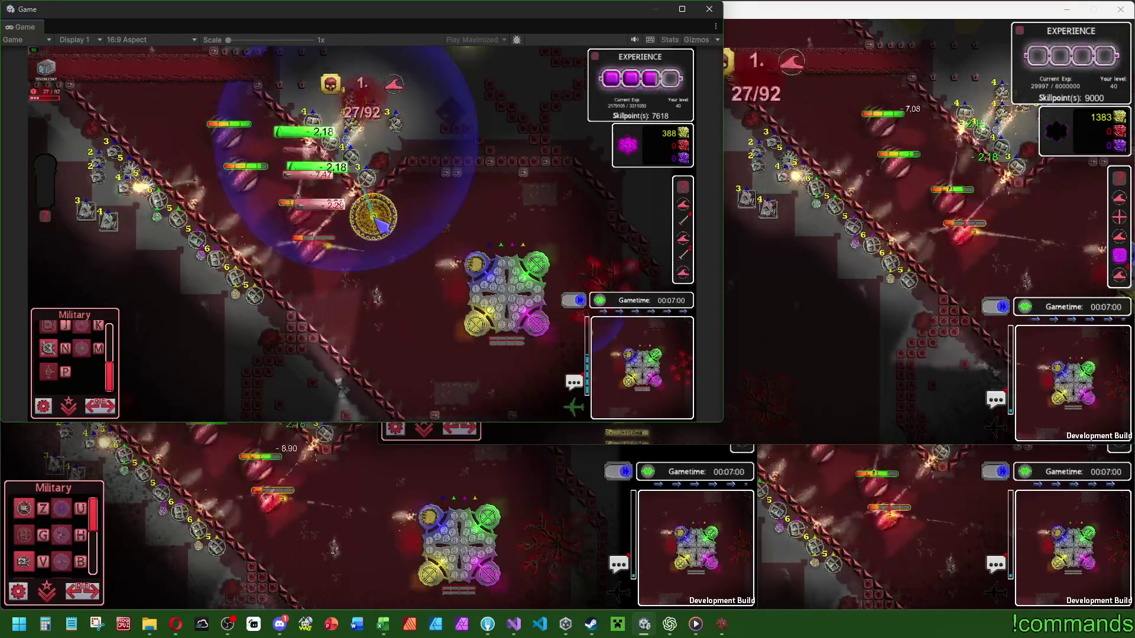
pyautogui.click(327, 252)
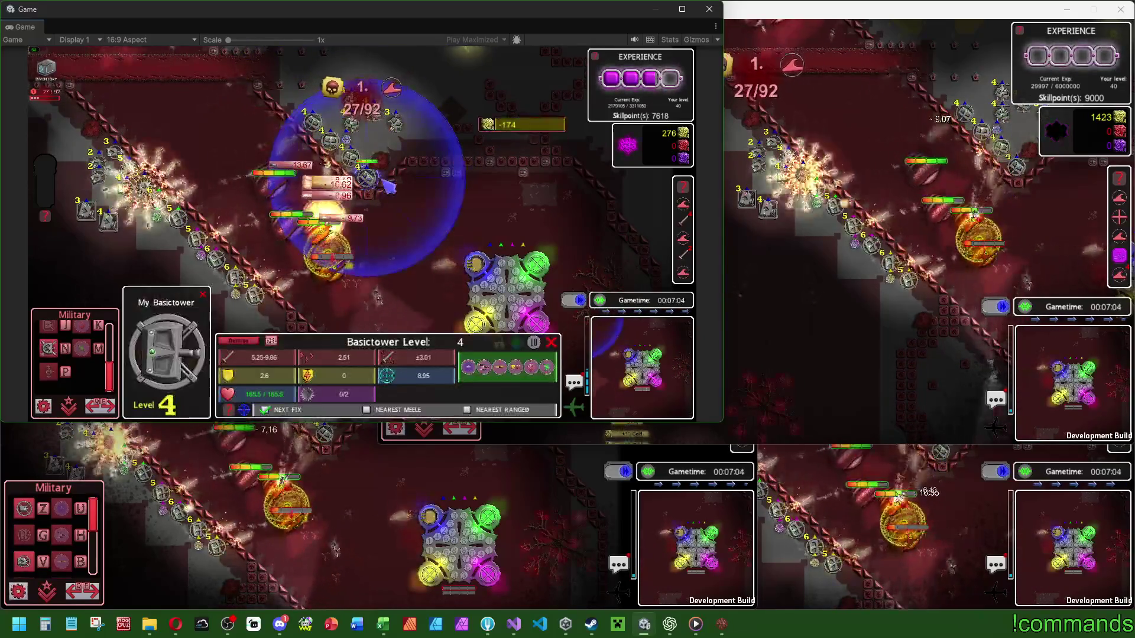
pyautogui.click(255, 300)
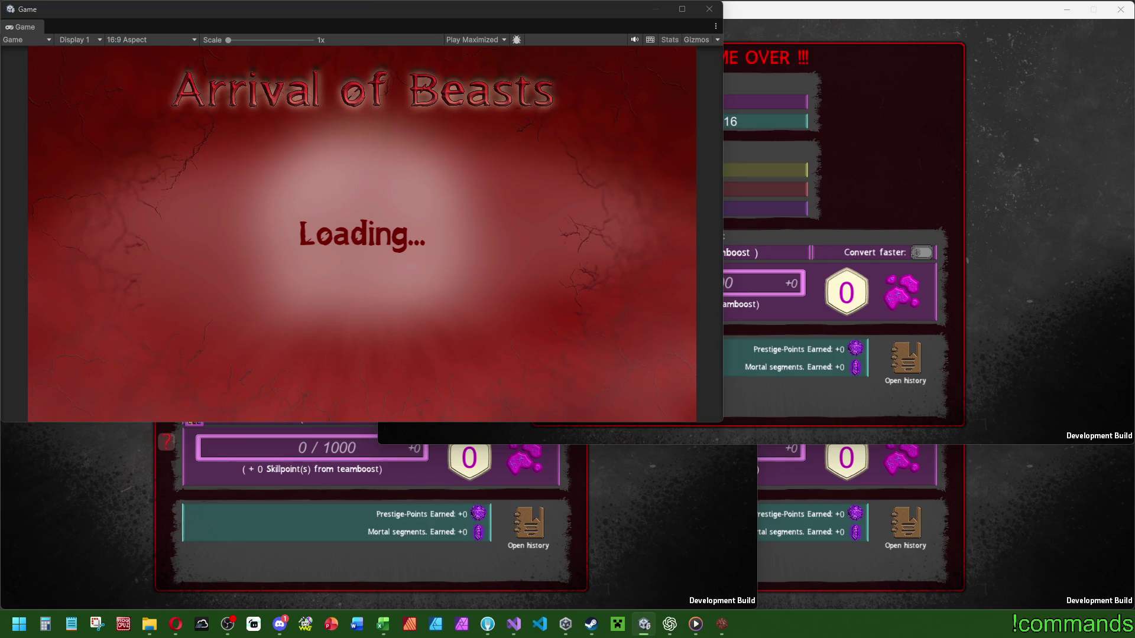
# Step: Close the game over window and the remaining standalone game window
pyautogui.click(33, 26)
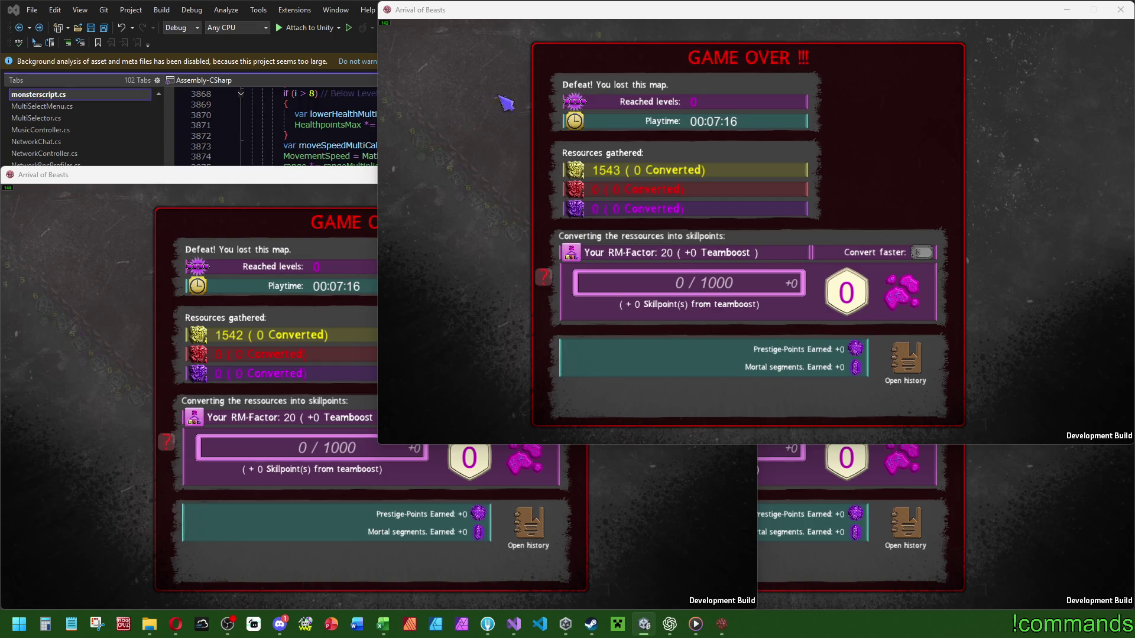
pyautogui.click(1120, 9)
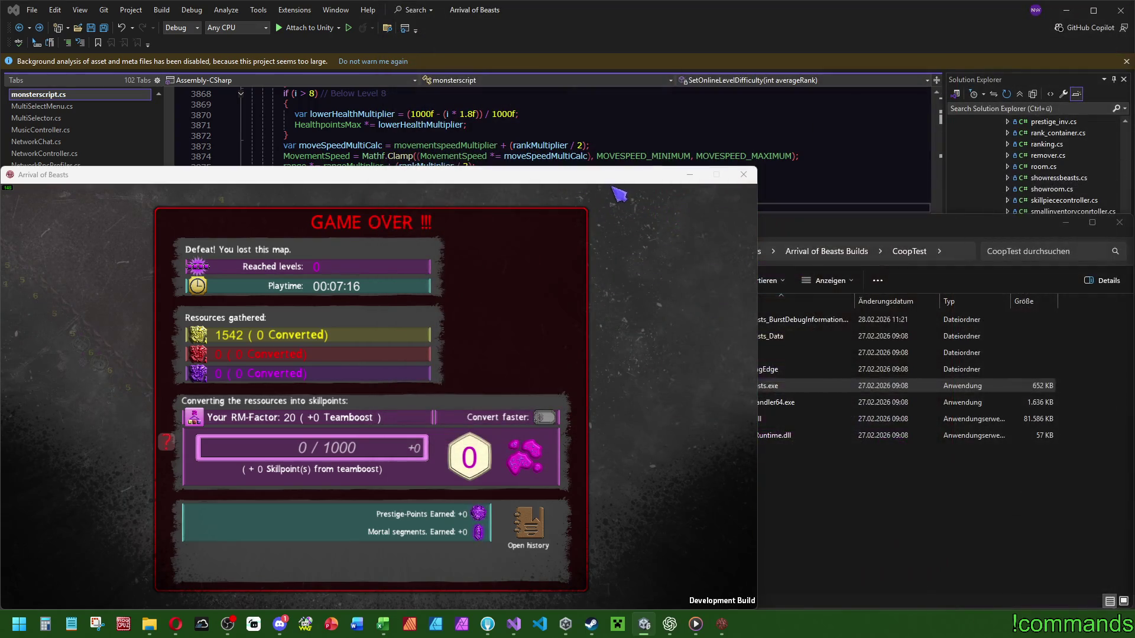
pyautogui.click(745, 175)
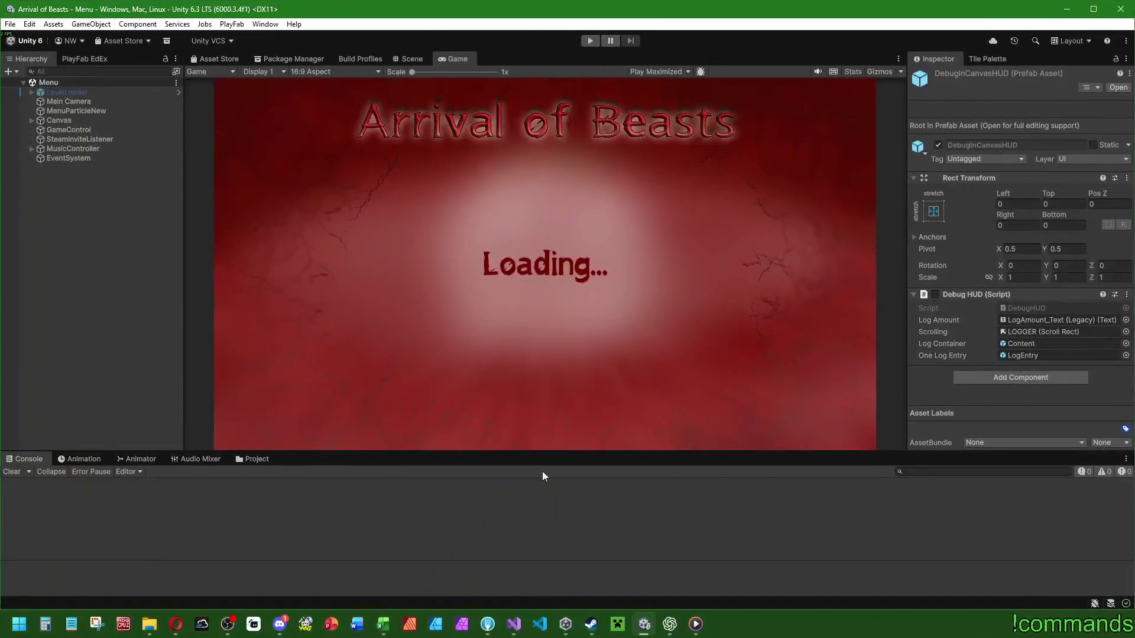
# Step: Open and dismiss Unity's File menu, then switch to Visual Studio
pyautogui.click(10, 24)
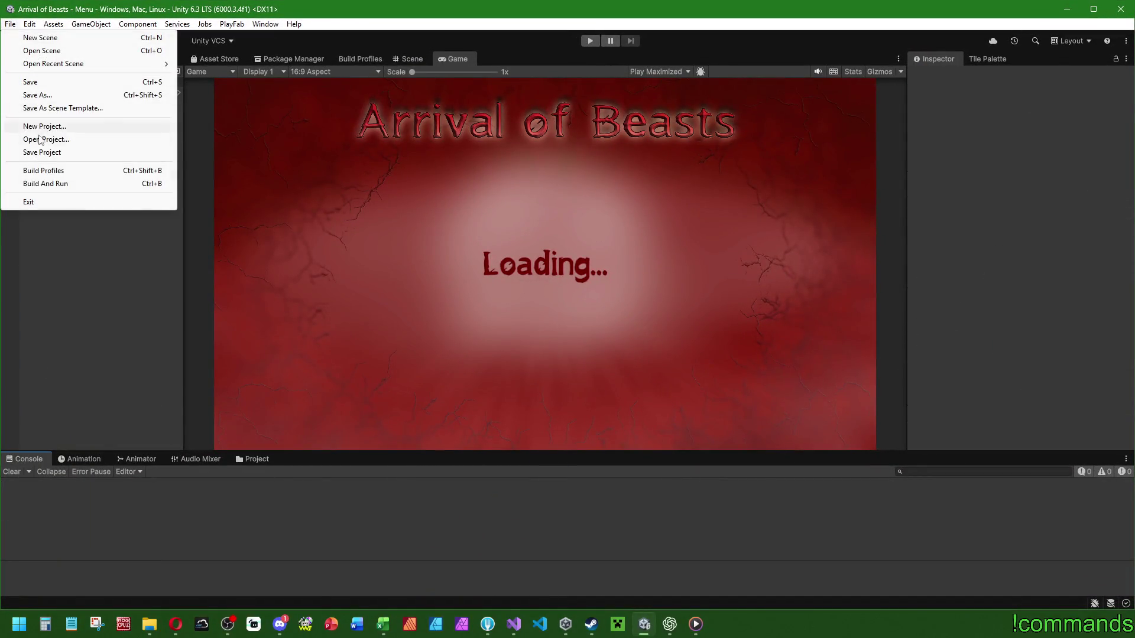
pyautogui.click(42, 153)
pyautogui.click(10, 24)
pyautogui.click(10, 26)
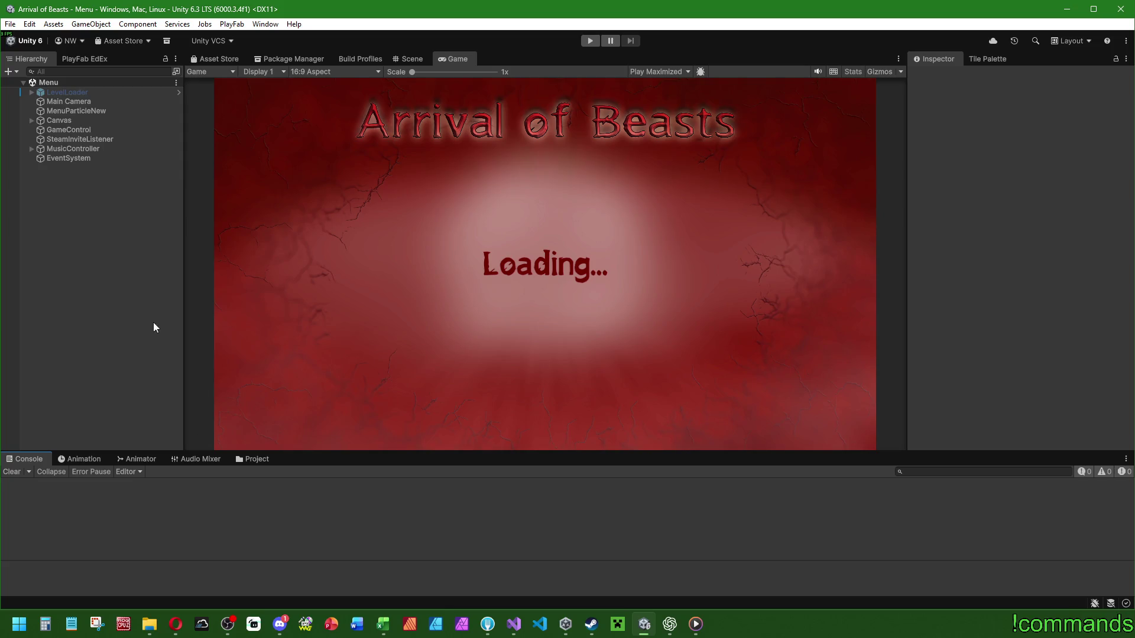
pyautogui.click(511, 625)
# Step: Inspect the HealthpointsMax formula and its rankMultiplier on line 3857
pyautogui.scroll(10, 680, 436)
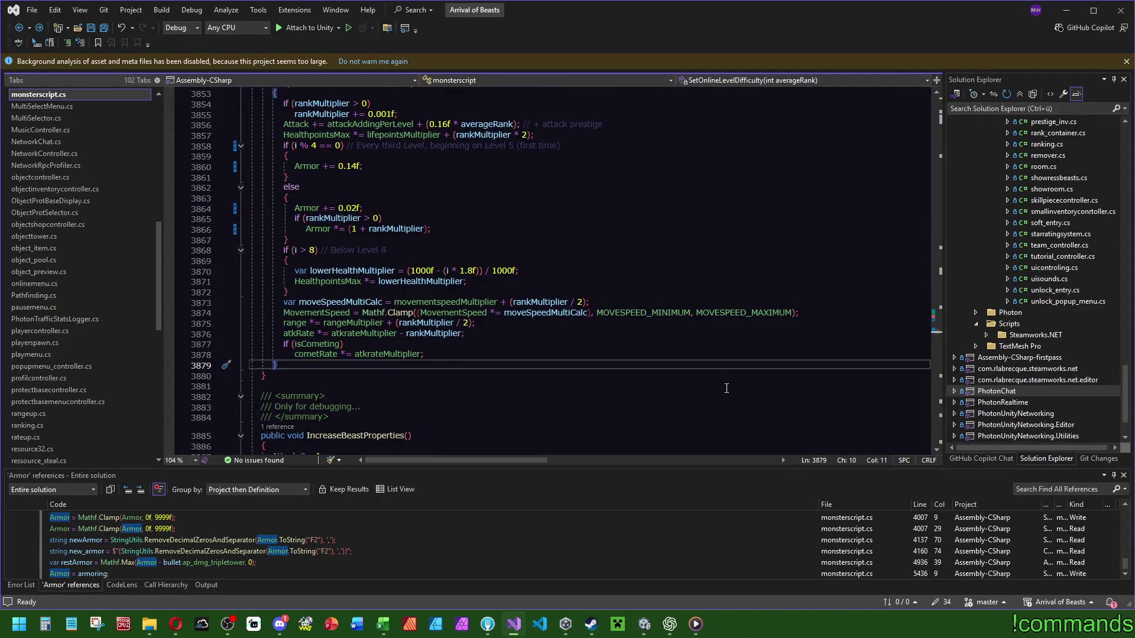
pyautogui.scroll(5, 708, 375)
pyautogui.scroll(-8, 410, 241)
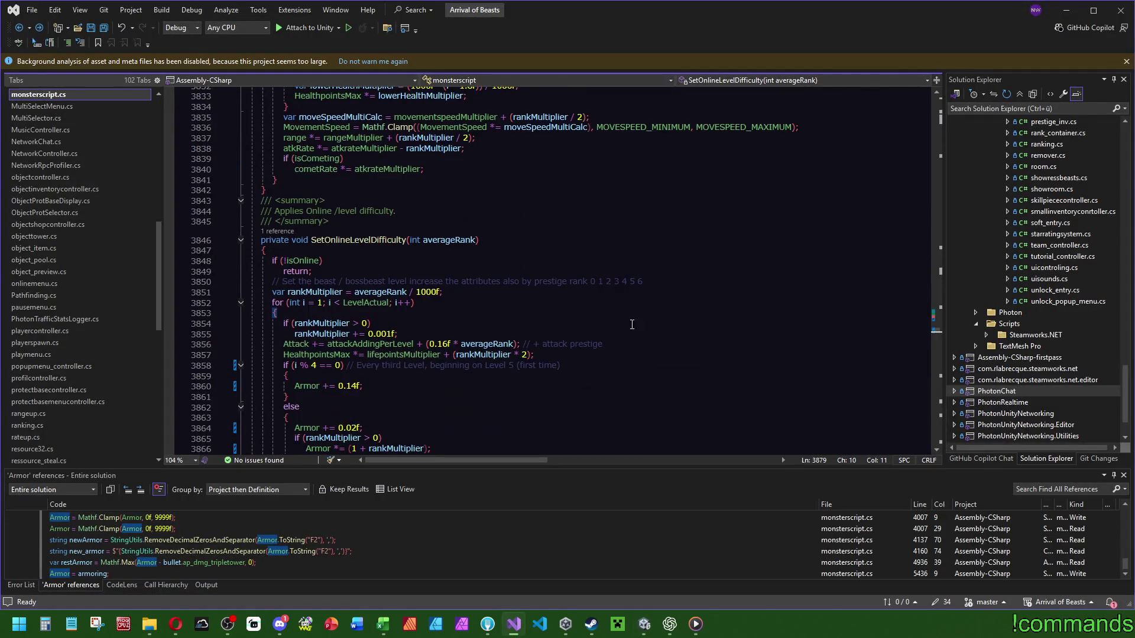
pyautogui.click(359, 376)
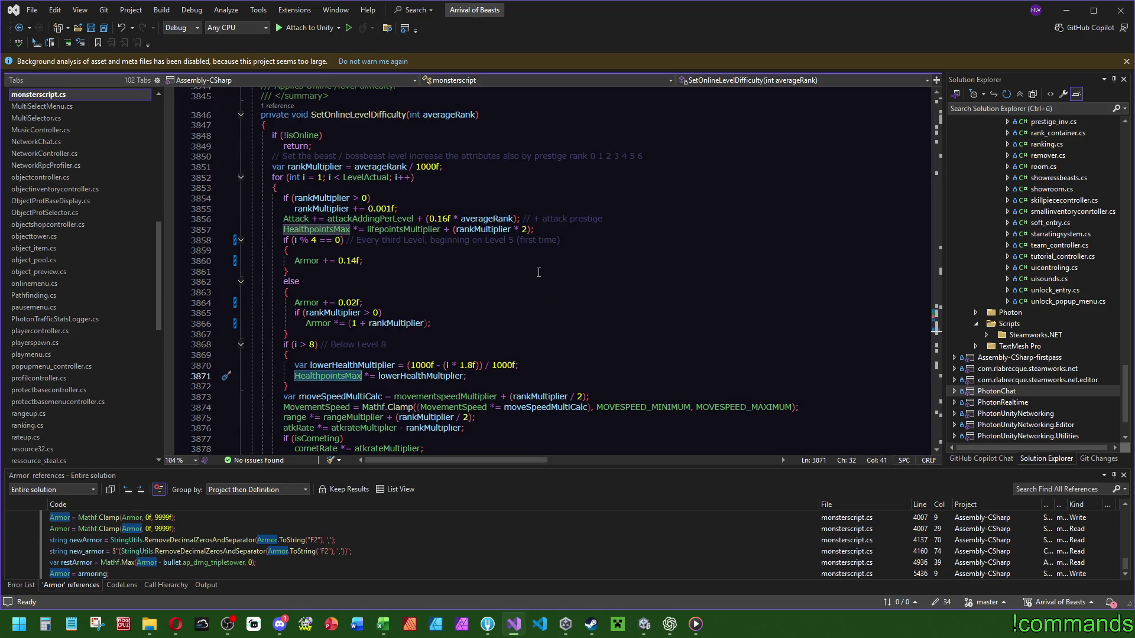
pyautogui.click(485, 230)
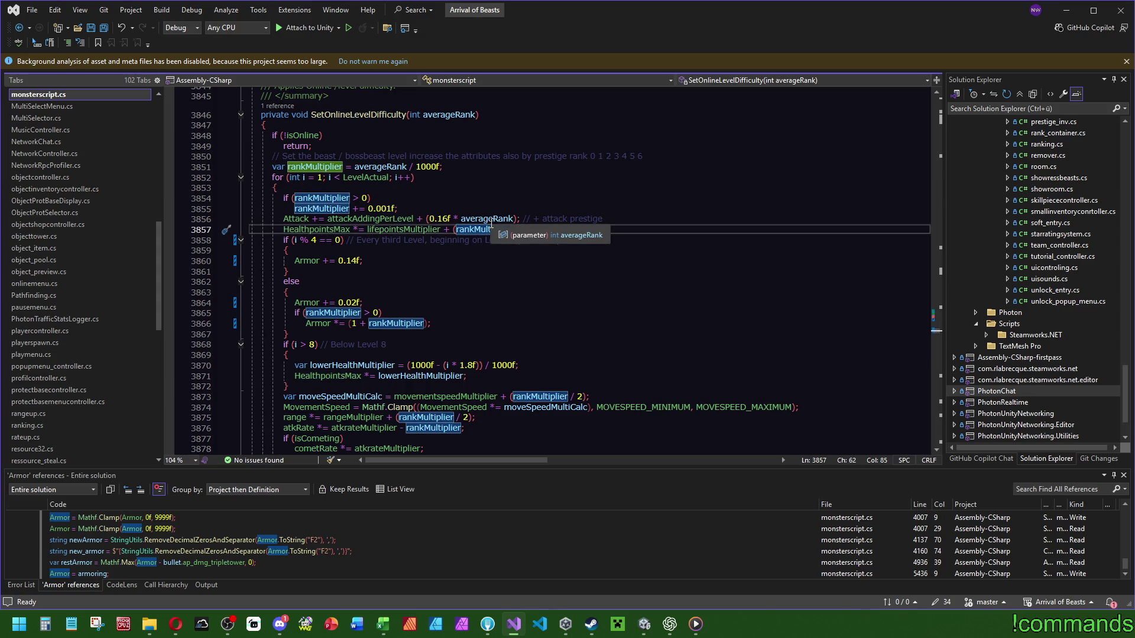
pyautogui.scroll(11, 492, 223)
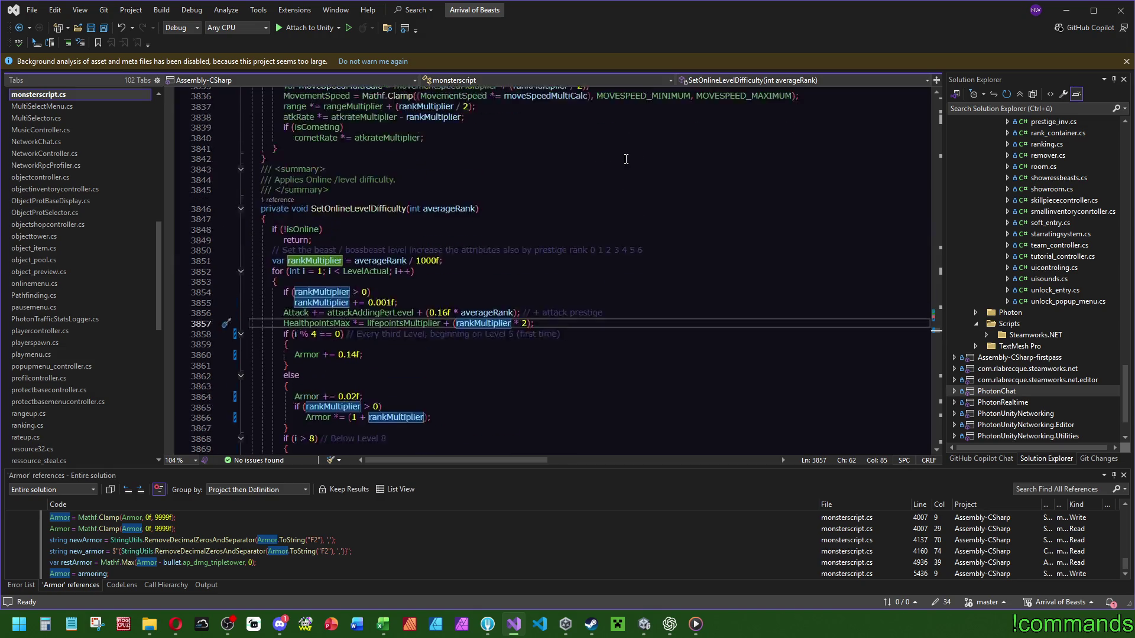
pyautogui.scroll(-11, 591, 269)
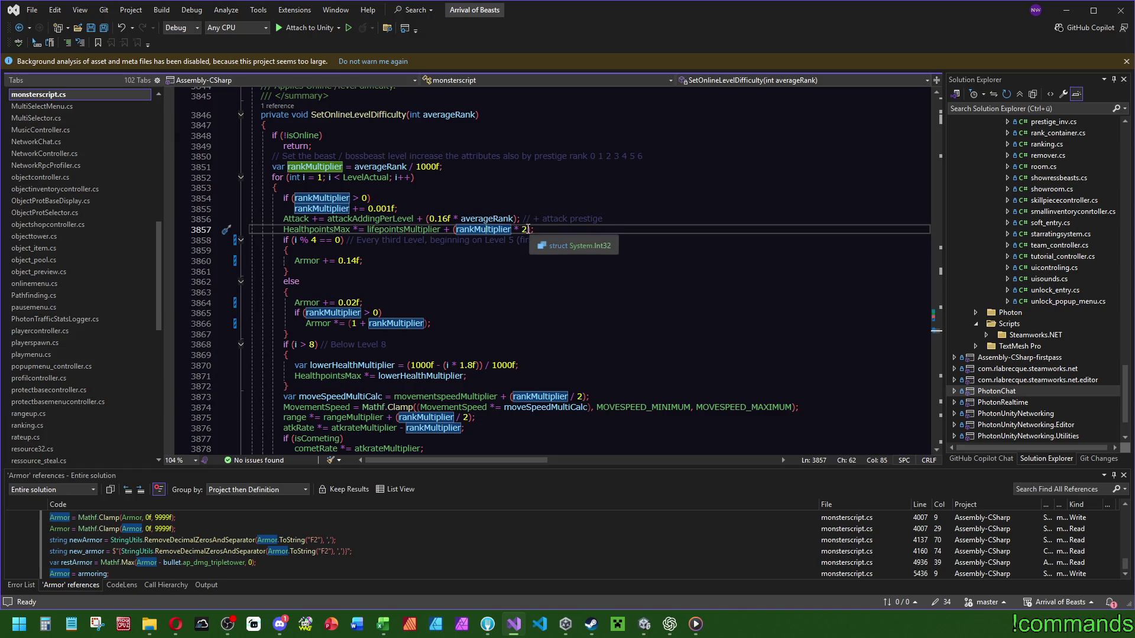
pyautogui.write(')')
pyautogui.click(525, 230)
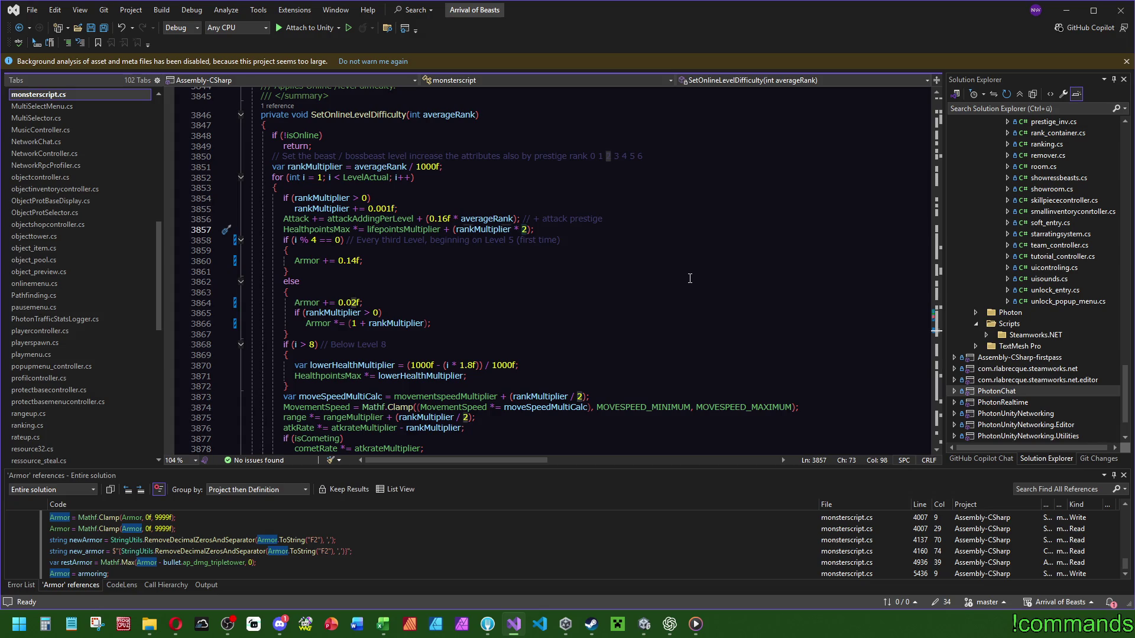
# Step: Try a 1.8f health multiplier, then undo back to rankMultiplier * 2f
pyautogui.press('Delete')
pyautogui.write('1.8f')
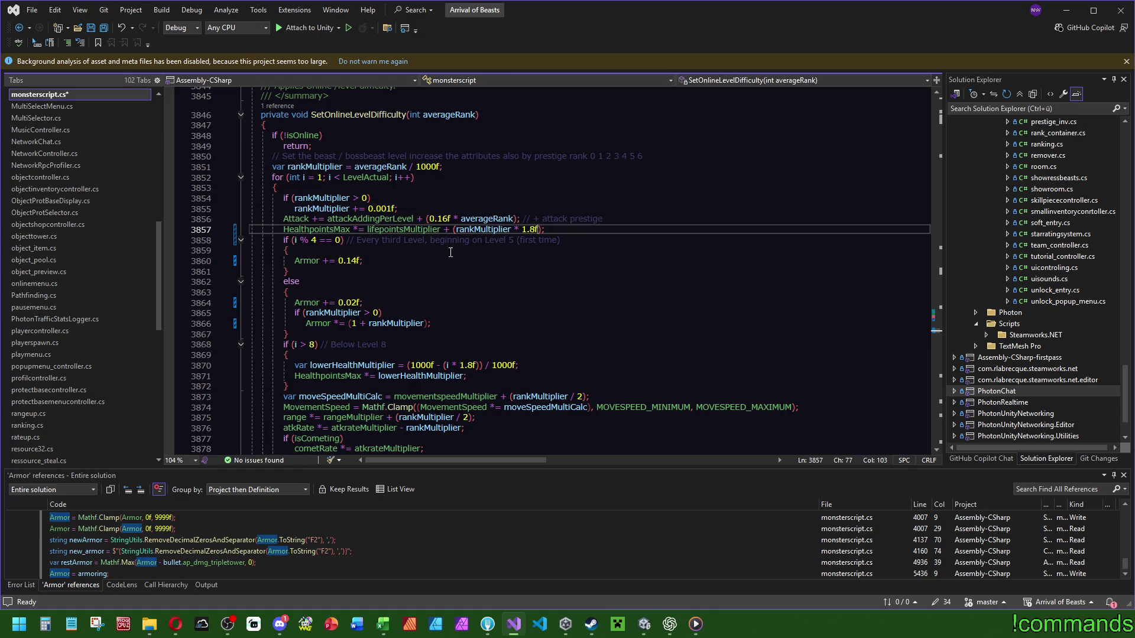
pyautogui.moveTo(493, 230)
pyautogui.click(341, 230)
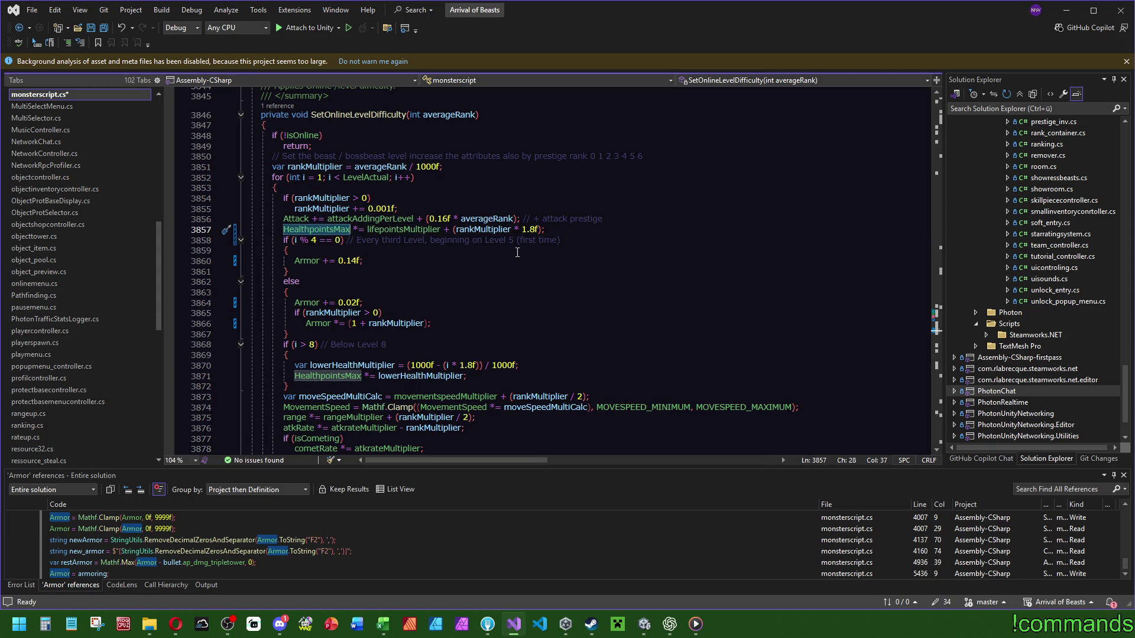
pyautogui.click(531, 345)
pyautogui.click(526, 187)
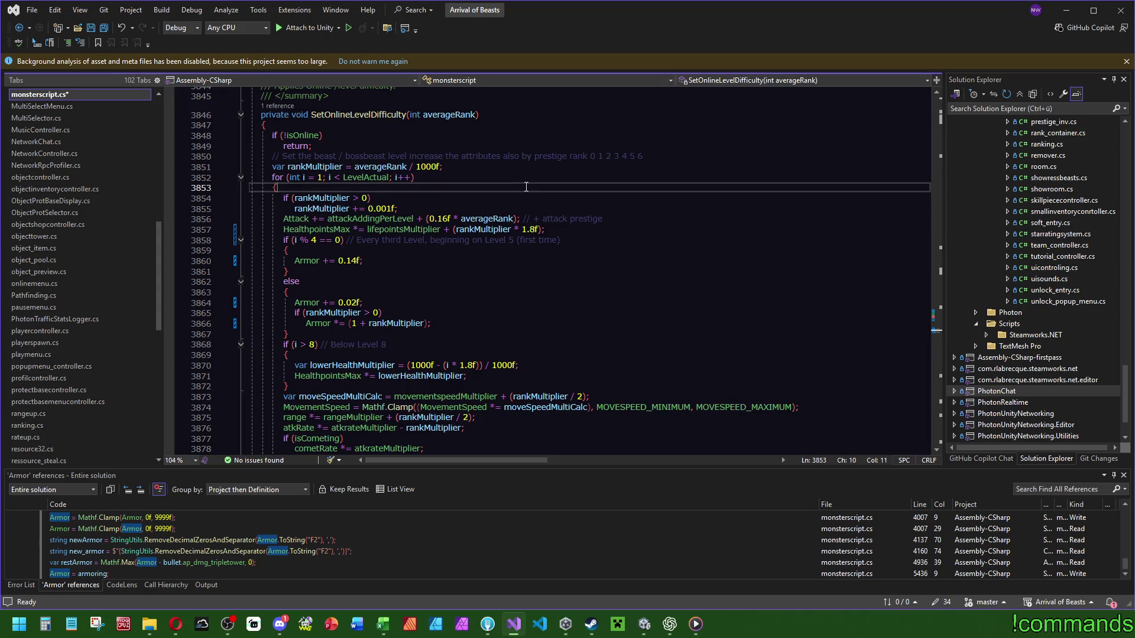
pyautogui.hotkey('ctrl', 'z')
# Step: Open the BugFix2 sheet in WorkingTables, briefly switching to Unity to recompile scripts
pyautogui.click(383, 625)
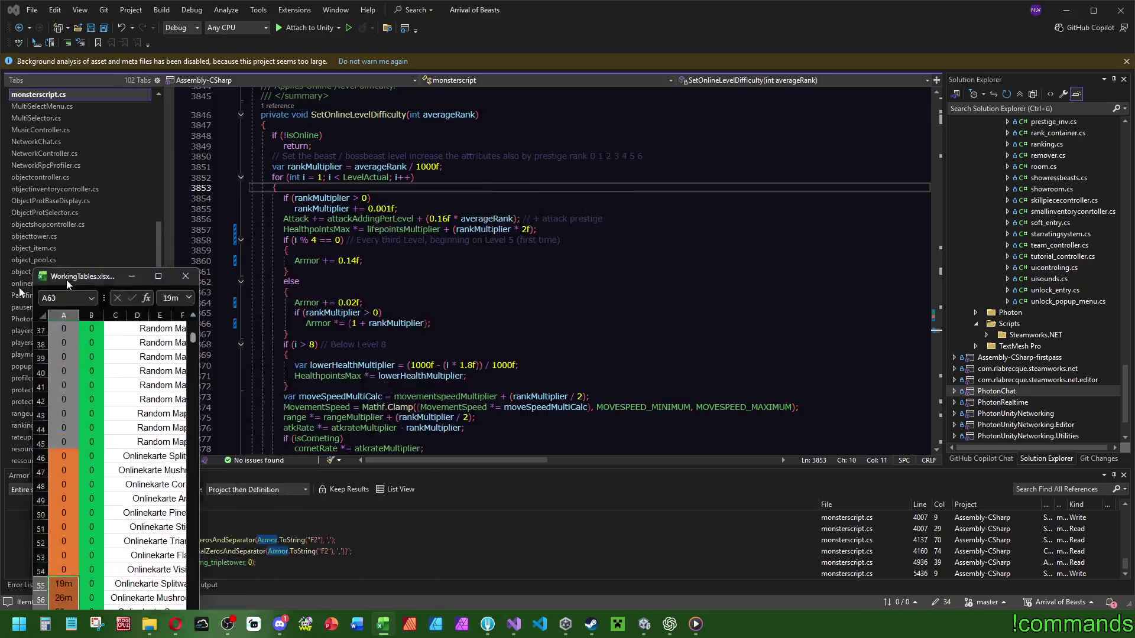
pyautogui.click(88, 587)
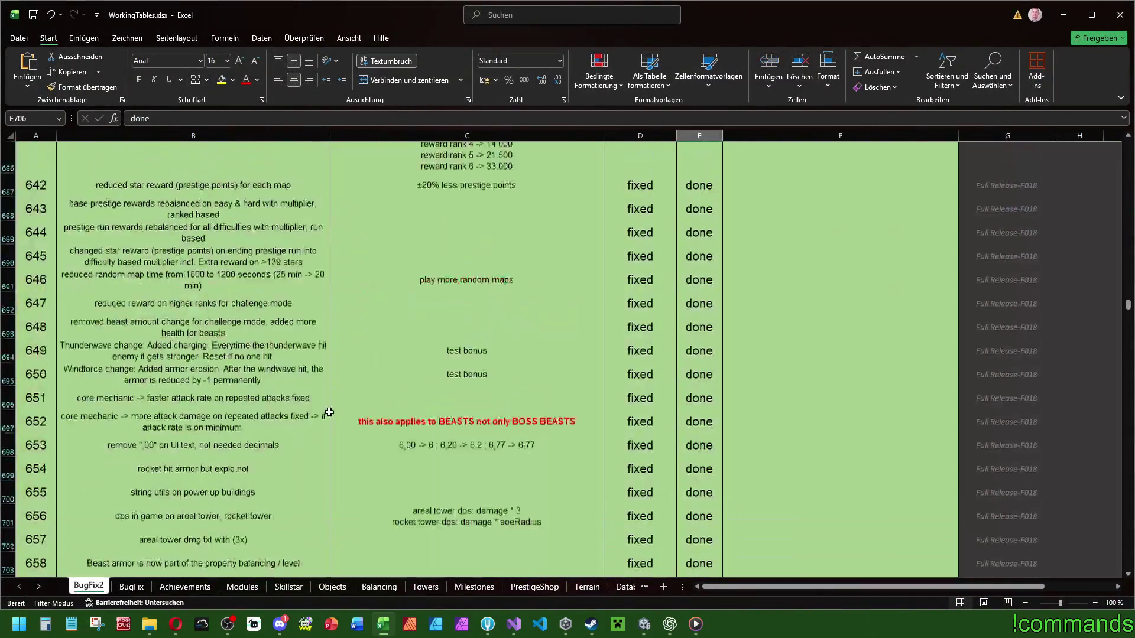
pyautogui.scroll(20, 324, 410)
pyautogui.scroll(-5, 355, 431)
pyautogui.click(161, 231)
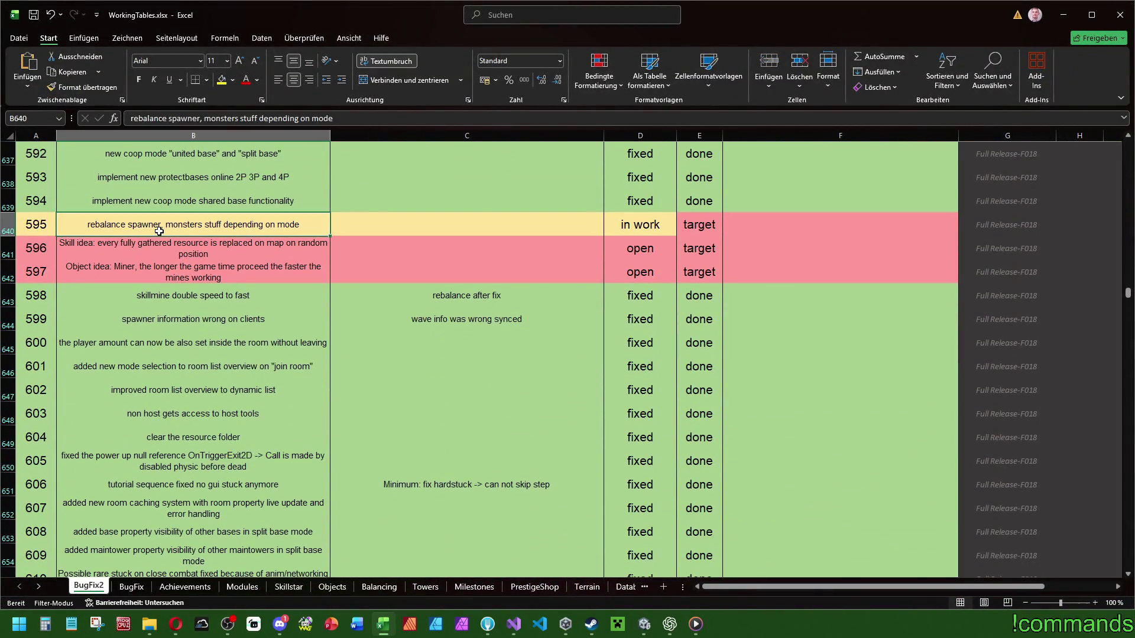
pyautogui.click(644, 624)
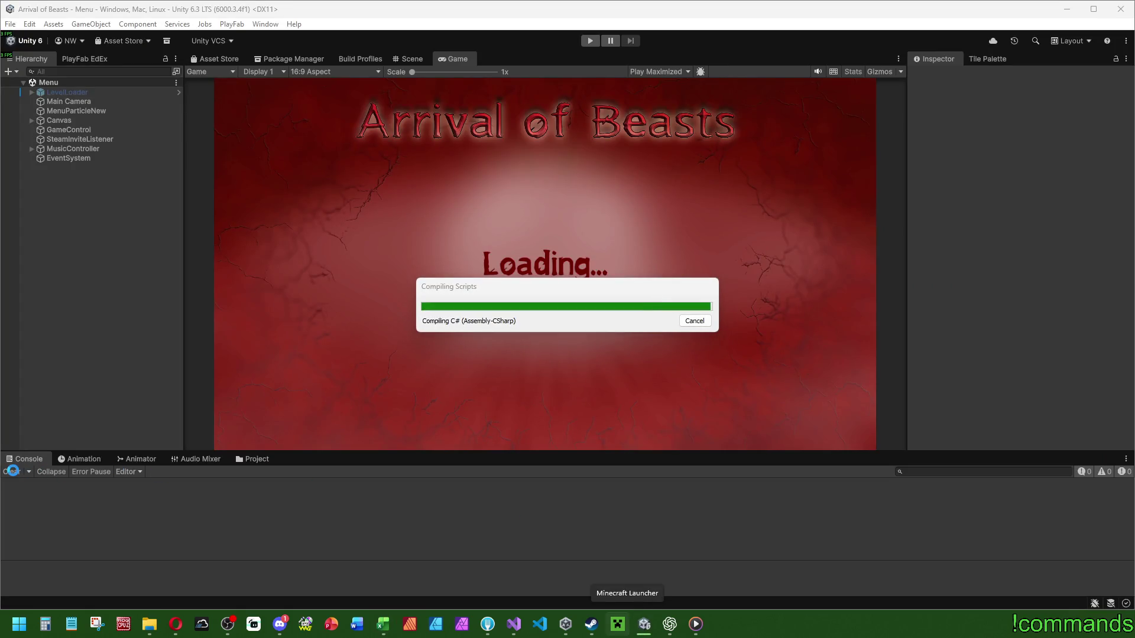
pyautogui.click(383, 624)
pyautogui.scroll(-20, 171, 368)
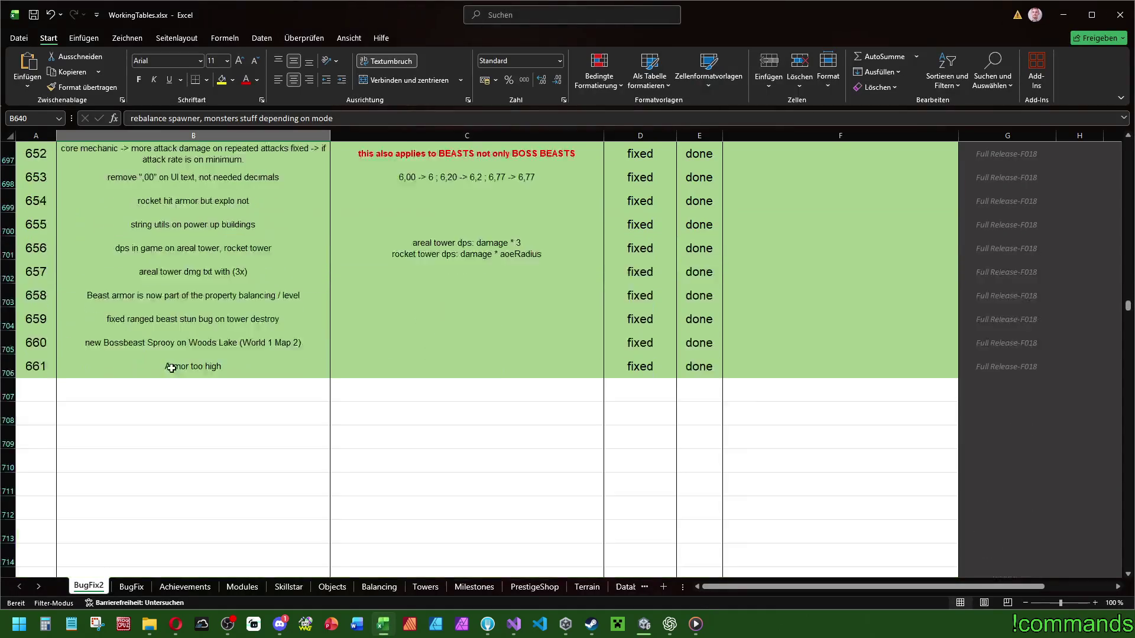
# Step: Add task 662 in row 707 for tower amount skillstar/upgrade costs
pyautogui.click(51, 392)
pyautogui.write('99')
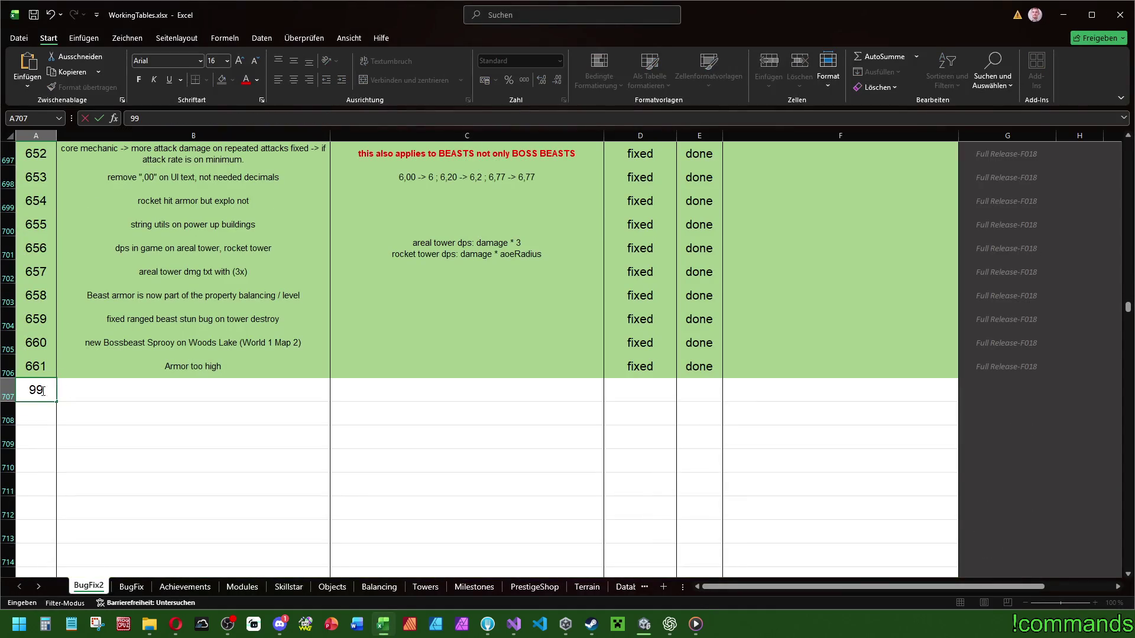
pyautogui.press('BackSpace')
pyautogui.press('BackSpace')
pyautogui.write('662')
pyautogui.click(139, 393)
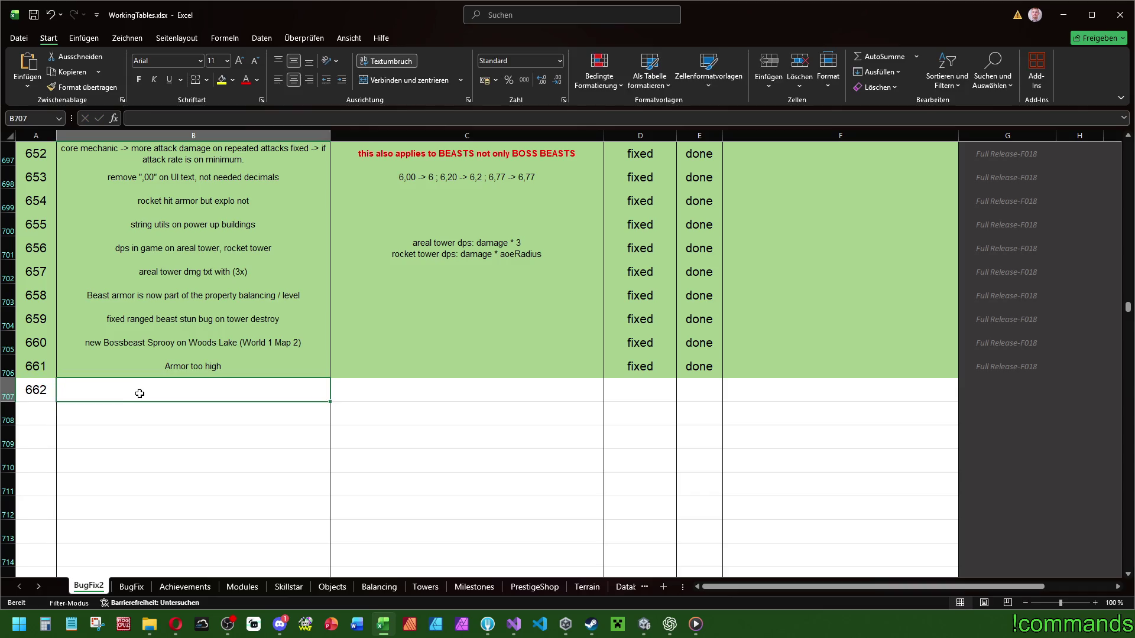
pyautogui.write('tower amount skillstar,')
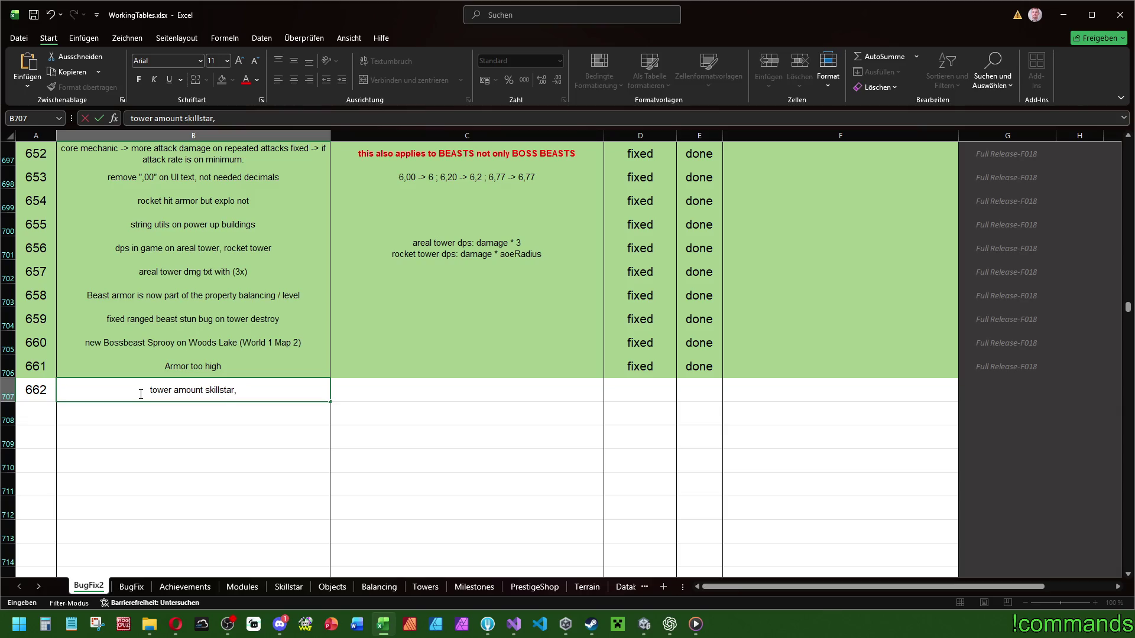
pyautogui.write('coste')
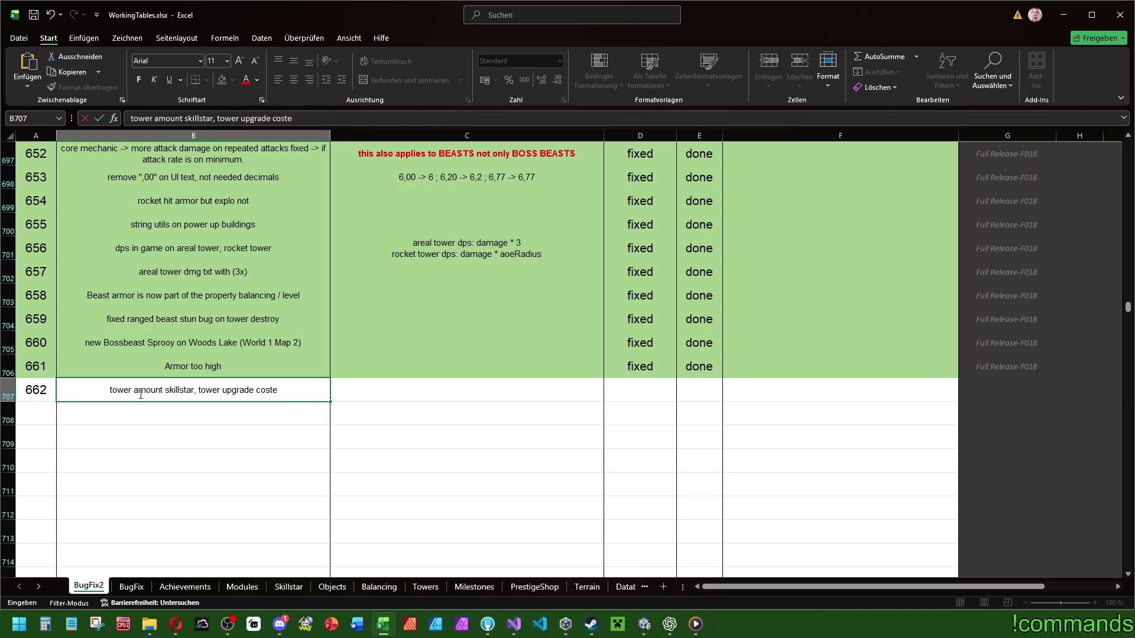
pyautogui.write('osts')
pyautogui.press('Return')
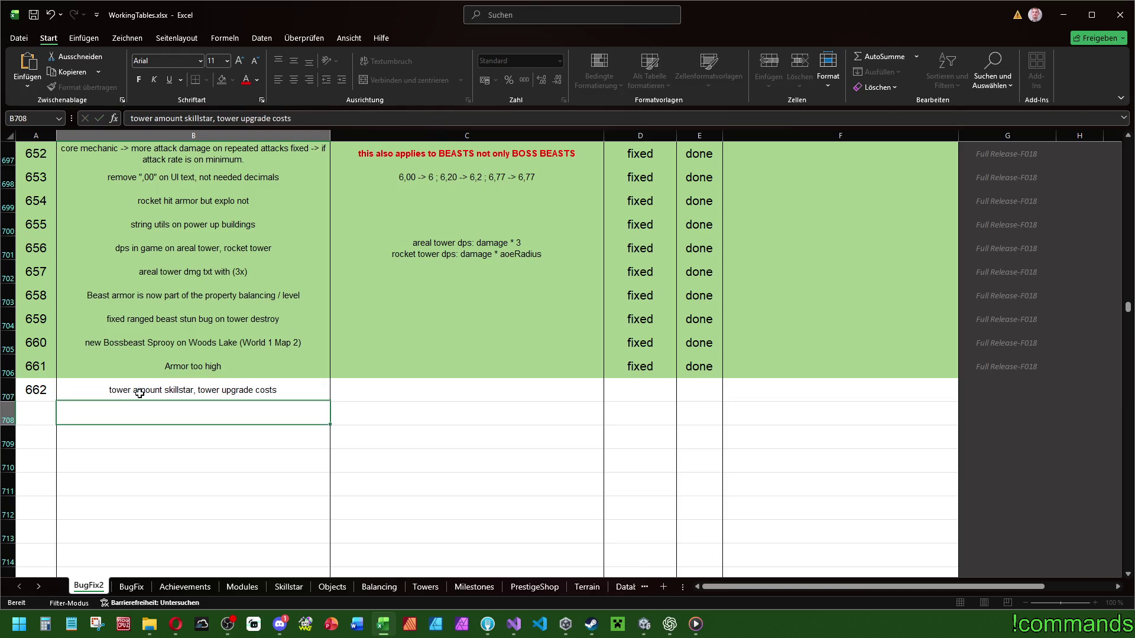
# Step: Set task 662's status to 'in work' and 'target' and fill the Full Release-F018 tag down
pyautogui.click(299, 391)
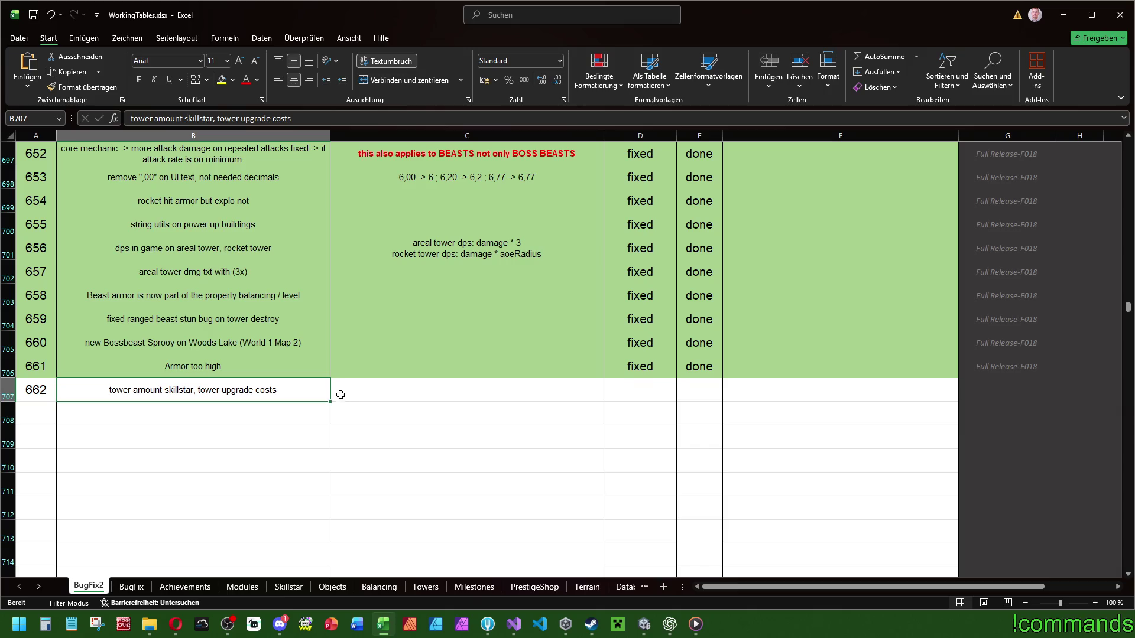
pyautogui.click(659, 391)
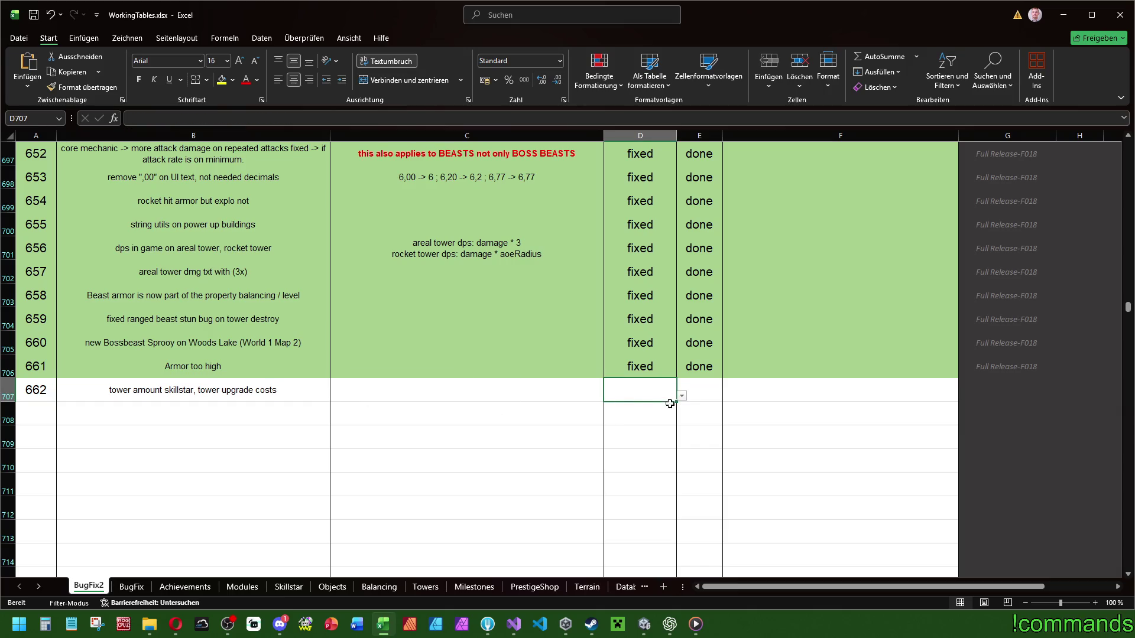
pyautogui.click(681, 396)
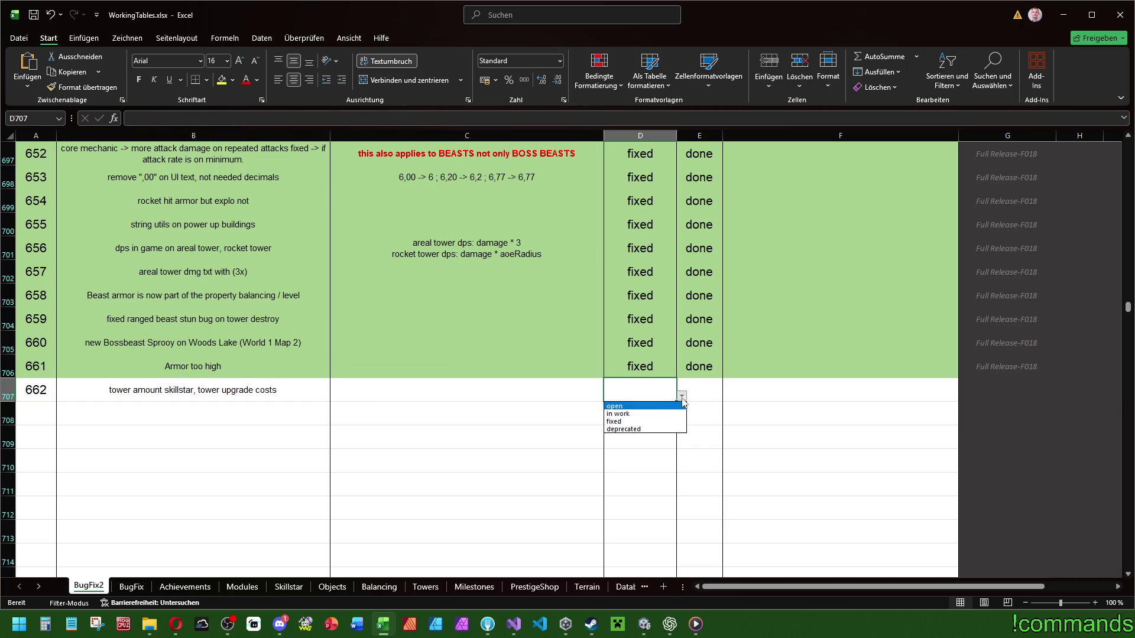
pyautogui.click(647, 417)
pyautogui.click(713, 391)
pyautogui.click(727, 396)
pyautogui.click(698, 413)
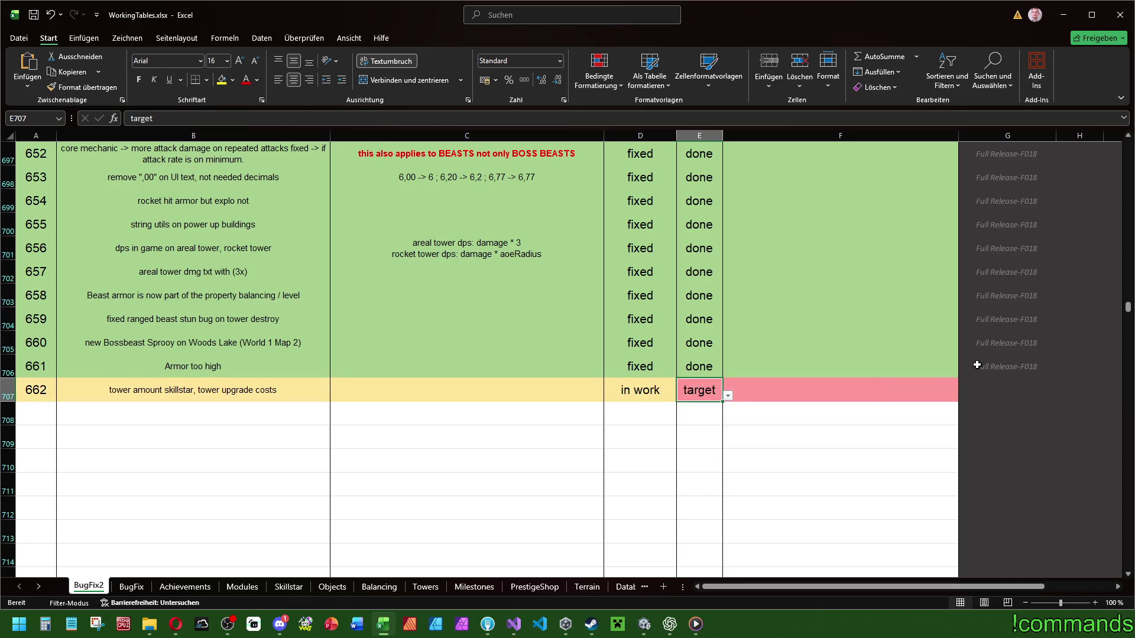
pyautogui.moveTo(976, 365); pyautogui.dragTo(976, 390)
pyautogui.hotkey('ctrl', 'd')
pyautogui.click(867, 349)
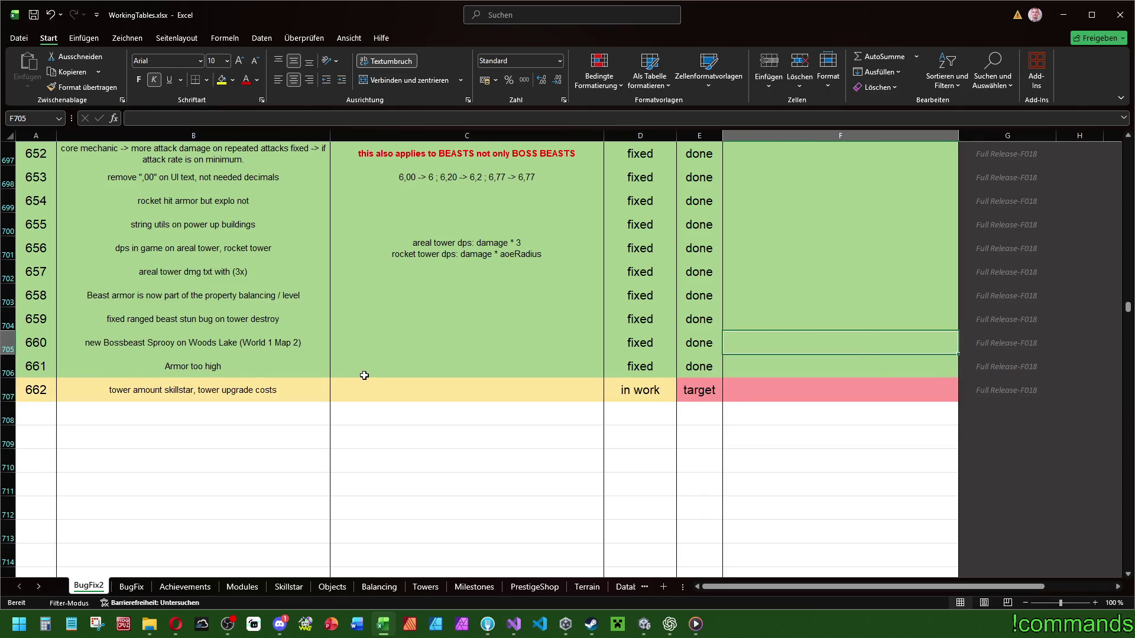
# Step: Add tasks 663 'moduleupgrades in-game' and 664 'tower balancing in detail', then close the workbook
pyautogui.hotkey('alt', 'Tab')
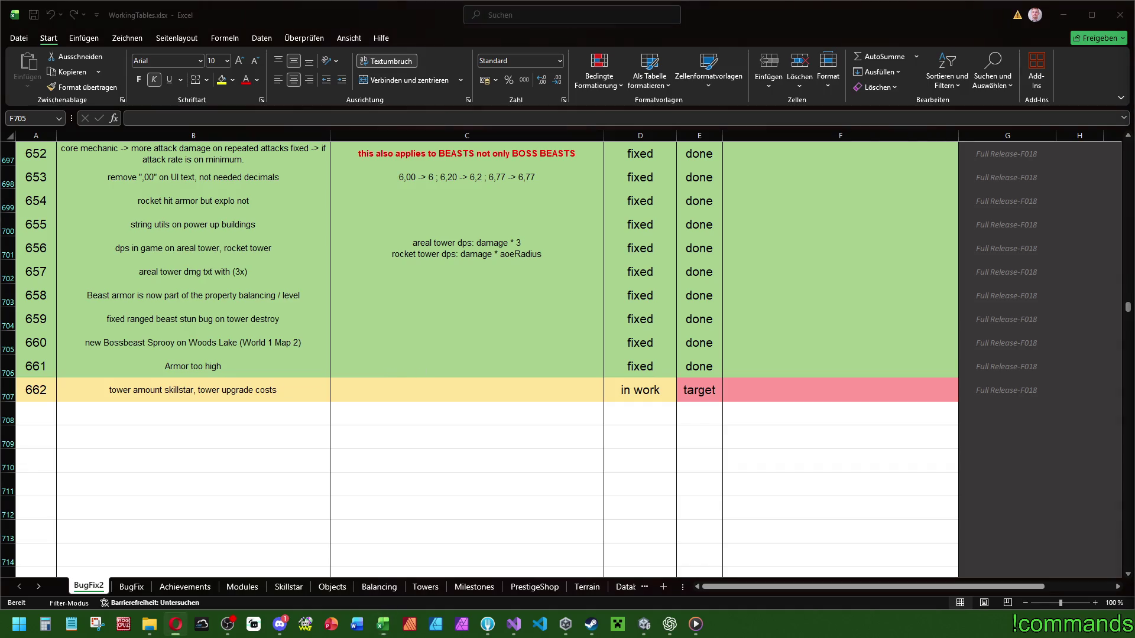
pyautogui.hotkey('alt', 'Tab')
pyautogui.click(154, 391)
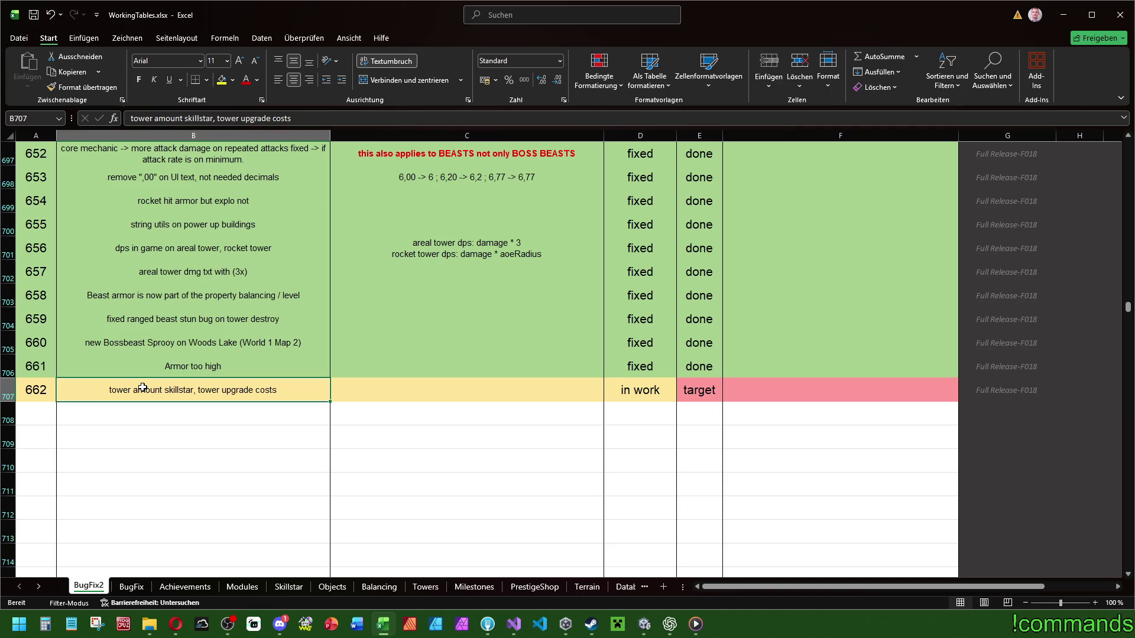
pyautogui.hotkey('ctrl', 'z')
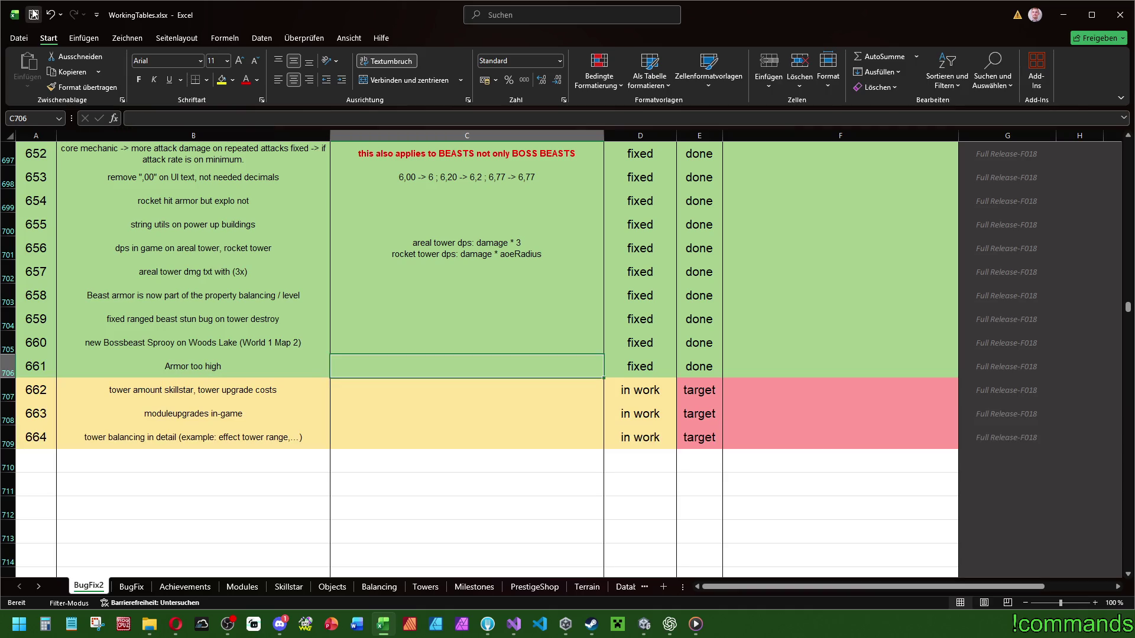
pyautogui.click(1120, 16)
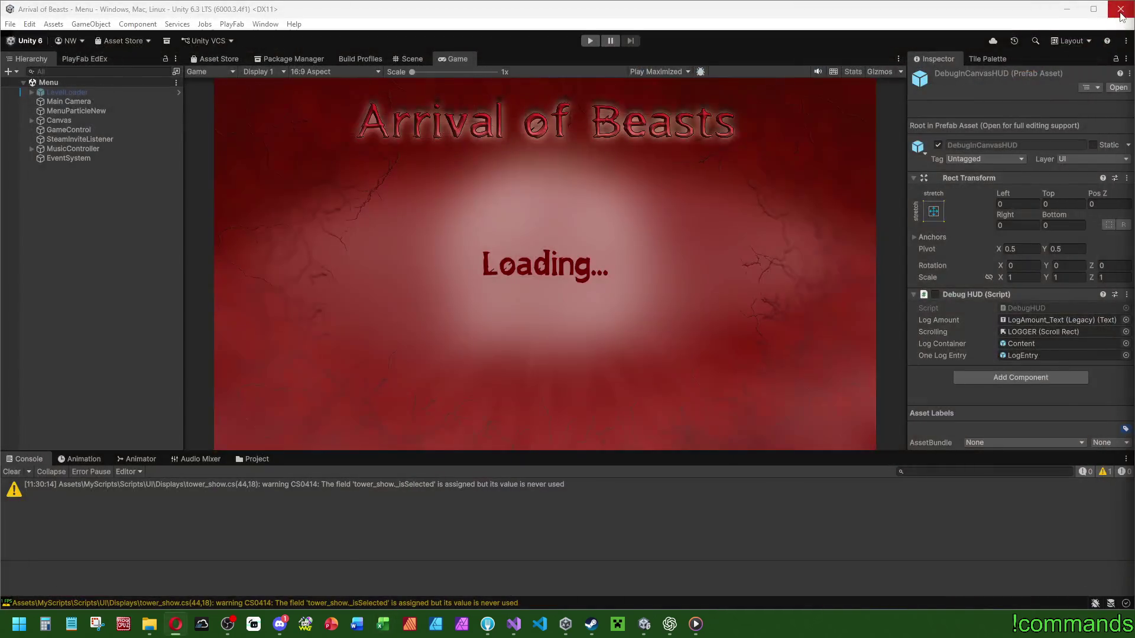
# Step: Save the Unity project via File > Save Project and bring Discord's #twitch channel forward
pyautogui.click(11, 471)
pyautogui.click(13, 27)
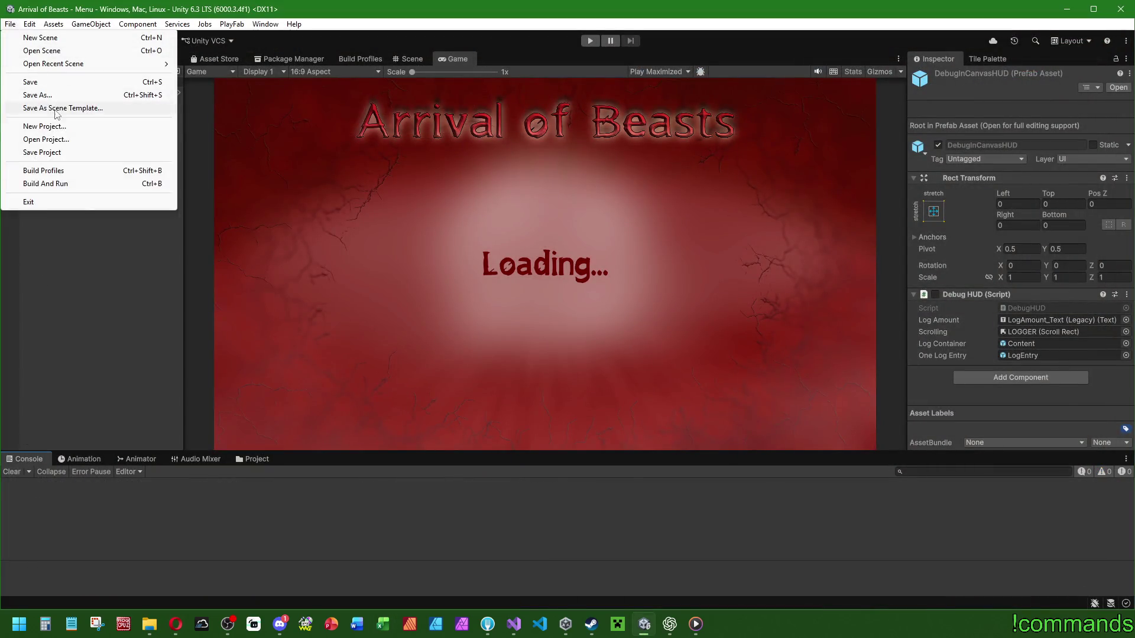
pyautogui.click(47, 151)
pyautogui.click(11, 24)
pyautogui.click(131, 334)
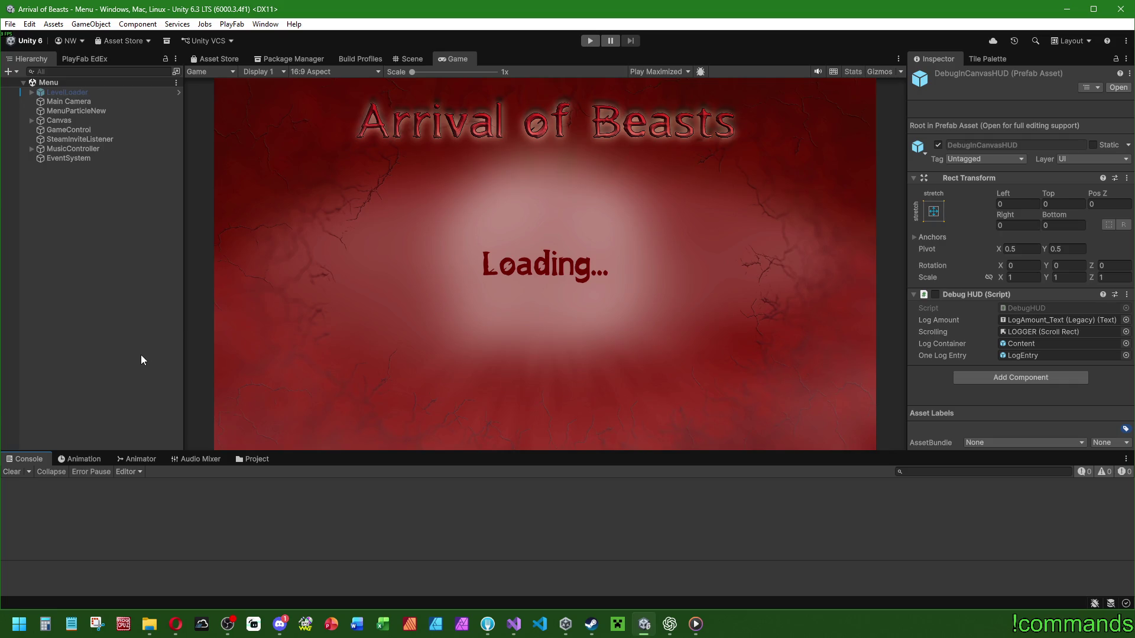
pyautogui.rightClick(383, 624)
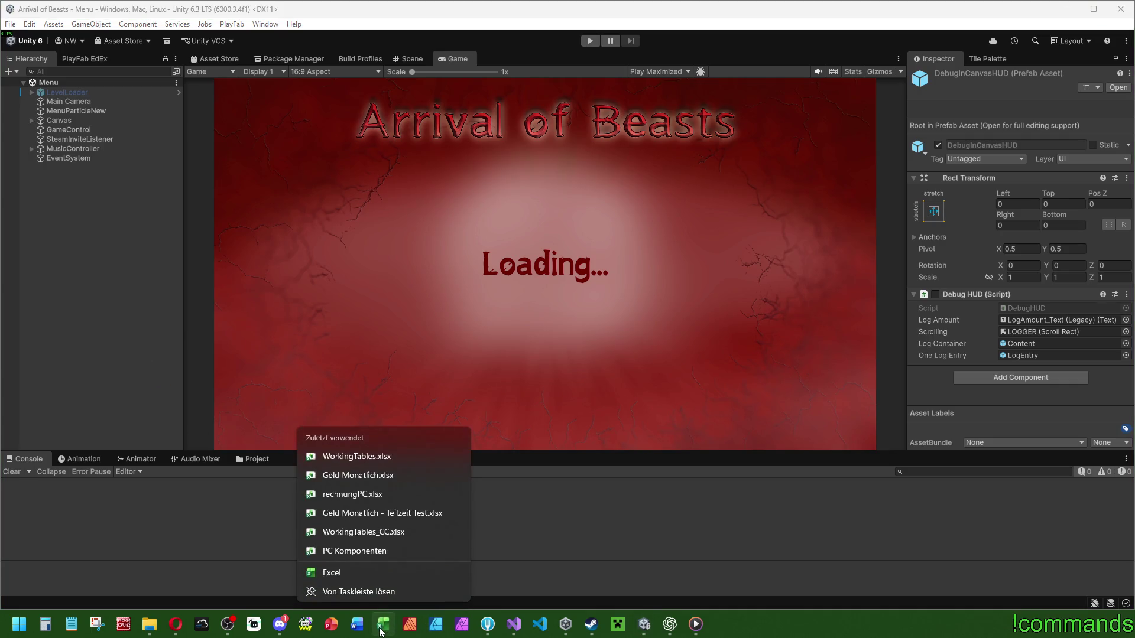
pyautogui.click(280, 624)
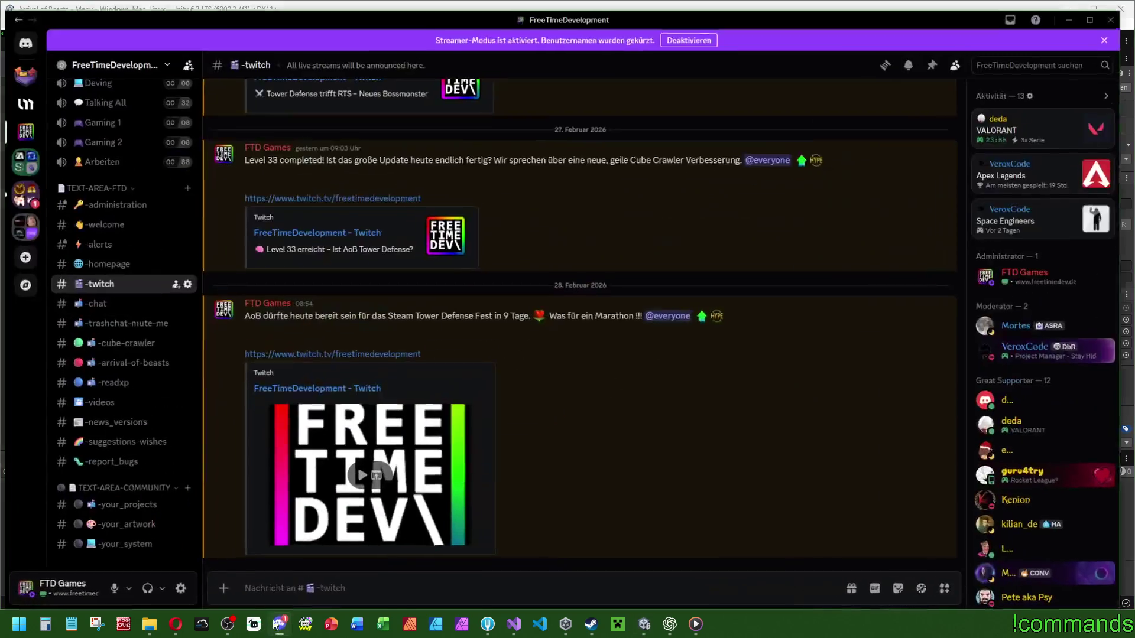
# Step: Mark the Discord server folder as read and minimize Discord
pyautogui.rightClick(23, 185)
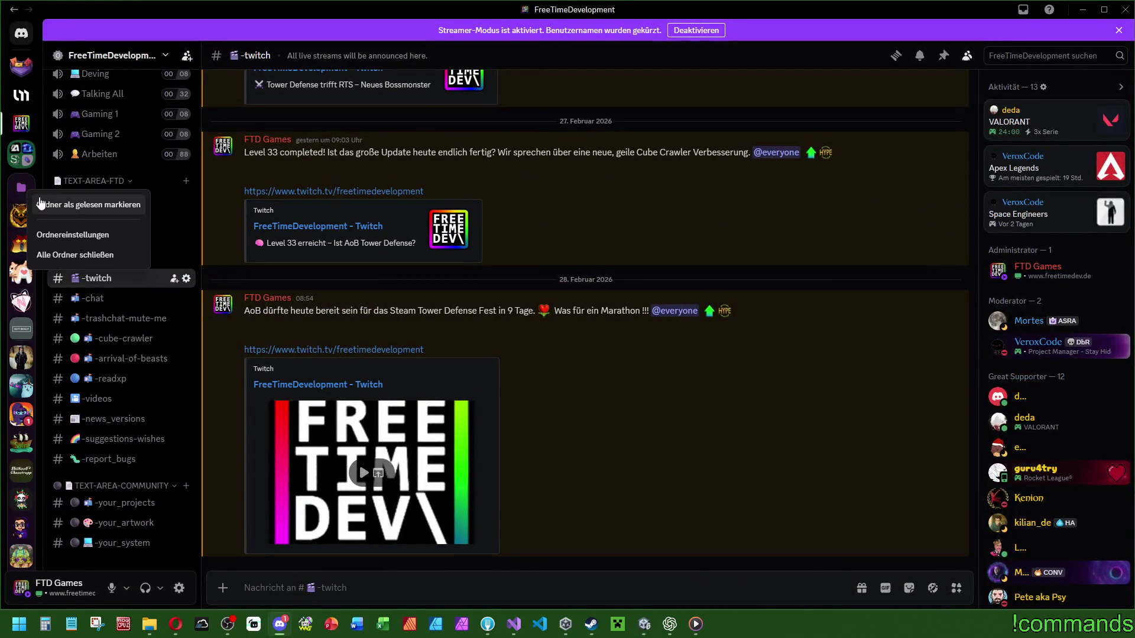
pyautogui.click(65, 193)
pyautogui.click(1082, 9)
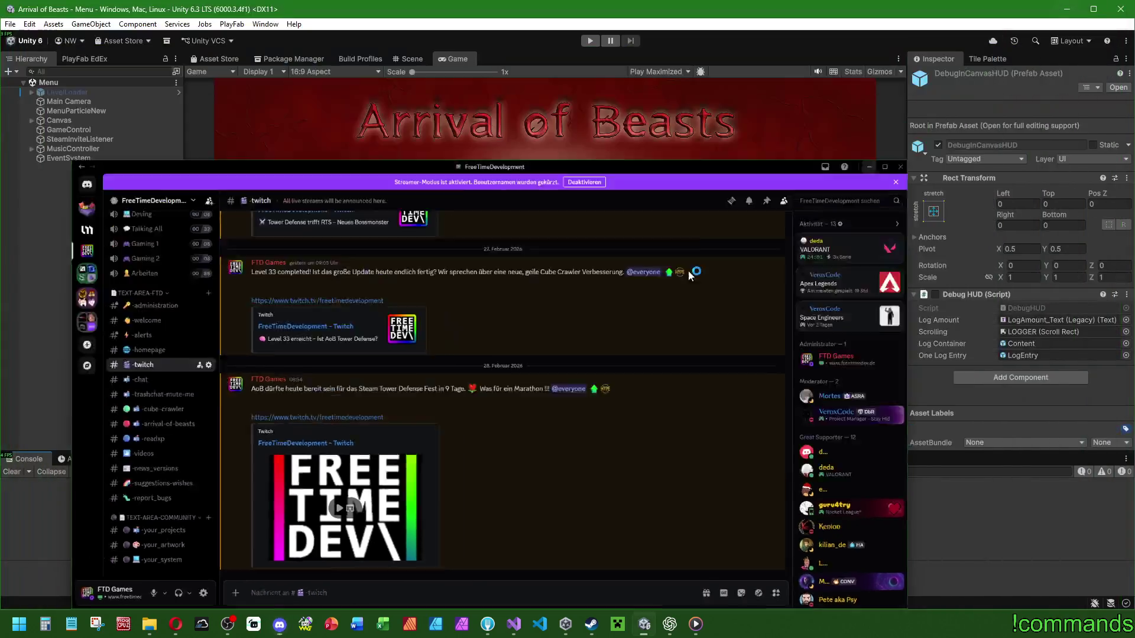
# Step: Reopen WorkingTables.xlsx maximized, review the new in-work tasks, and close it
pyautogui.rightClick(380, 625)
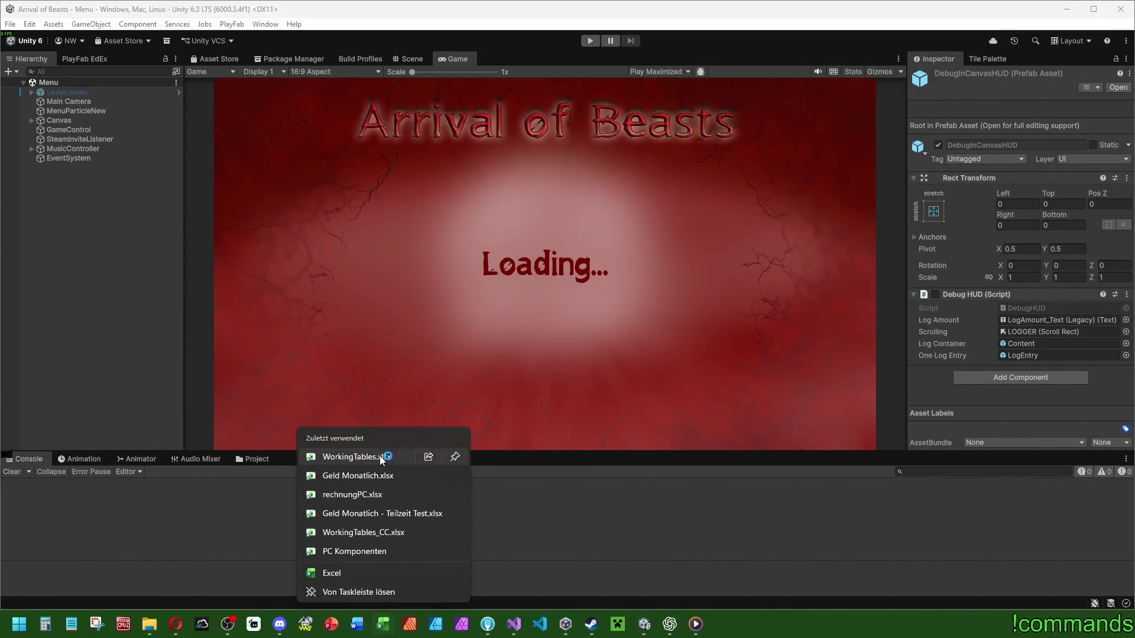
pyautogui.click(378, 458)
pyautogui.click(362, 437)
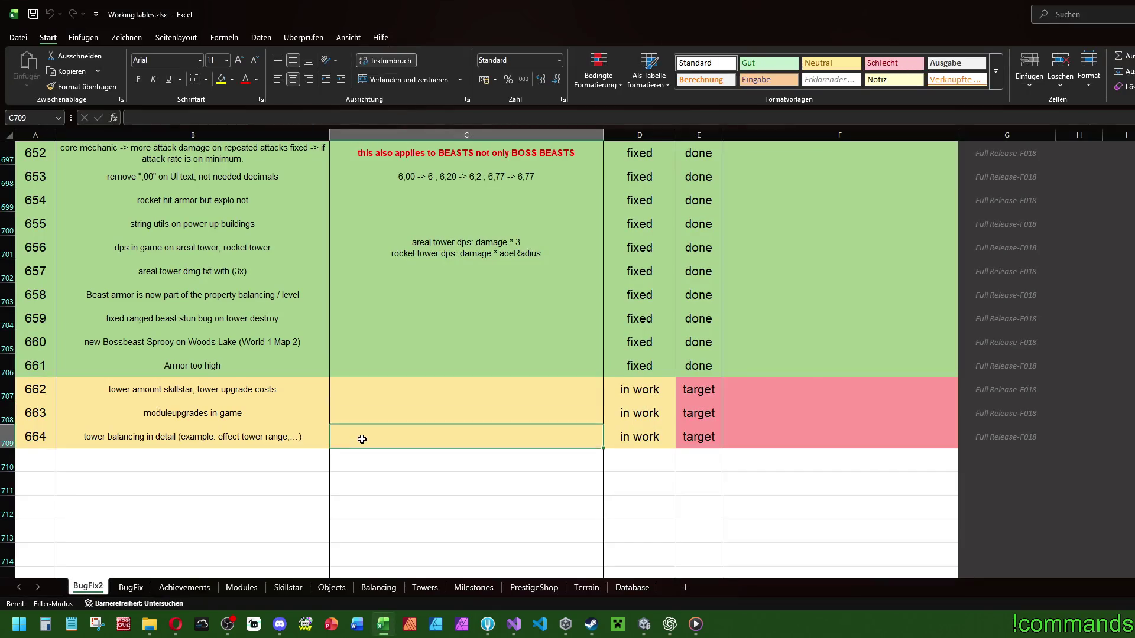
pyautogui.doubleClick(536, 15)
pyautogui.click(43, 459)
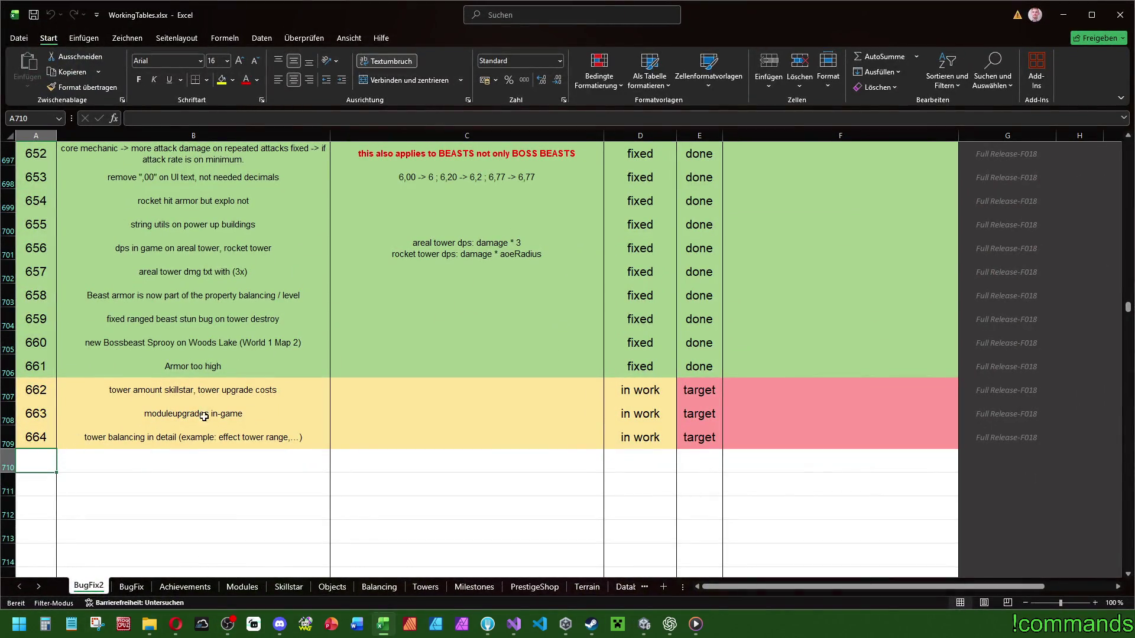
pyautogui.click(1120, 14)
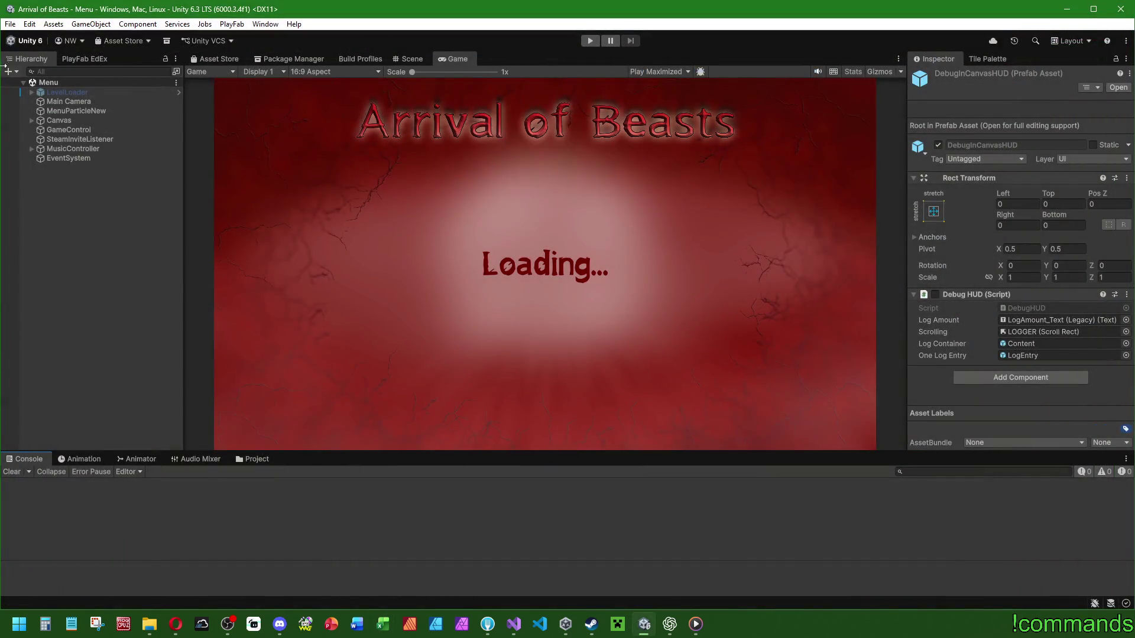
# Step: Save the scene from Unity's File menu and return to monsterscript.cs in Visual Studio
pyautogui.click(10, 24)
pyautogui.click(10, 23)
pyautogui.click(10, 23)
pyautogui.click(32, 82)
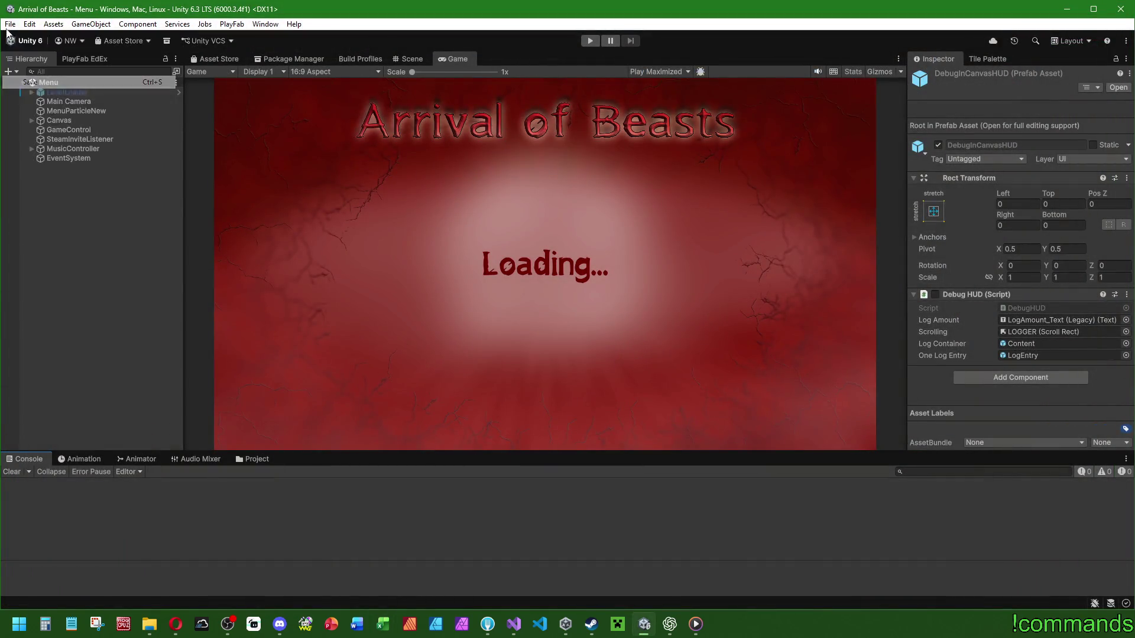
pyautogui.click(9, 24)
pyautogui.click(514, 624)
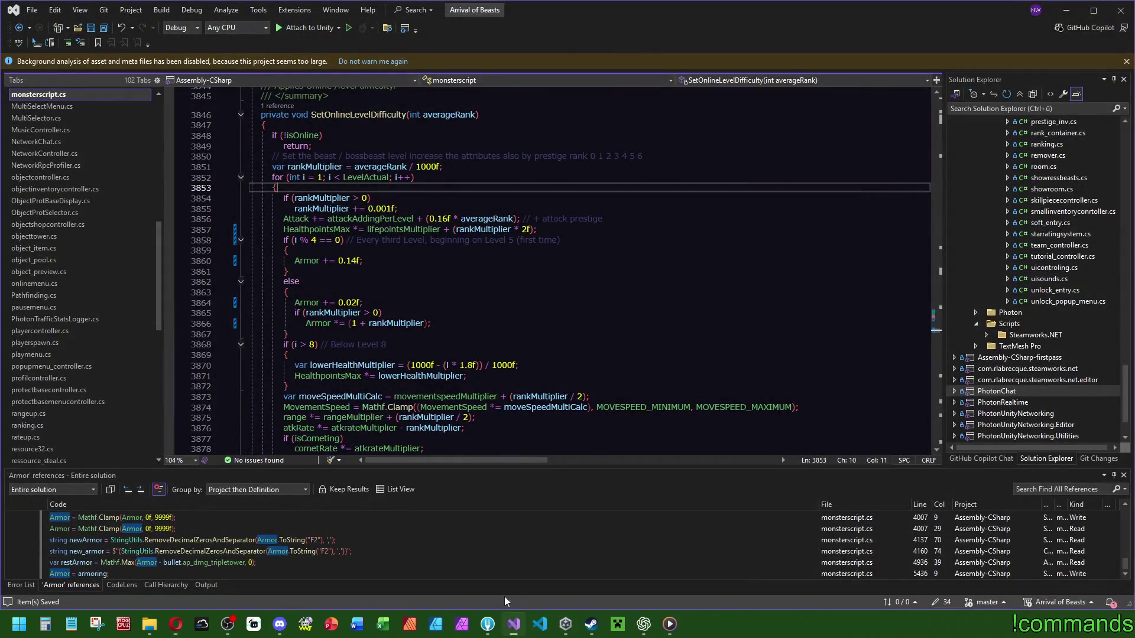
# Step: Leave the SetOnlineLevelDifficulty code in monsterscript.cs and close Visual Studio
pyautogui.click(299, 281)
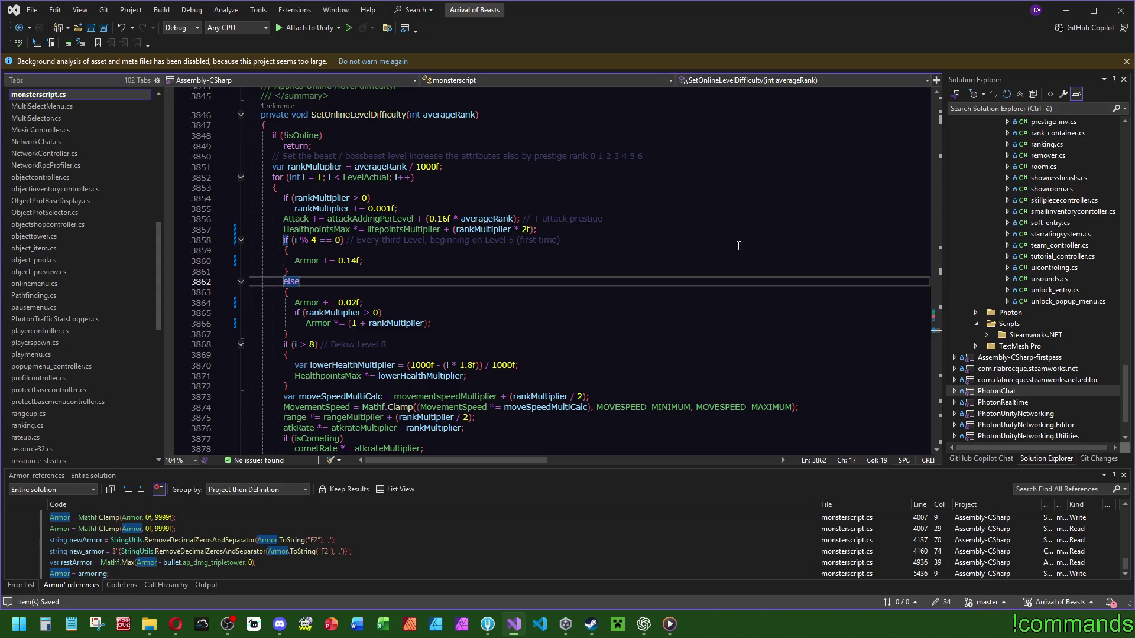
pyautogui.click(1120, 10)
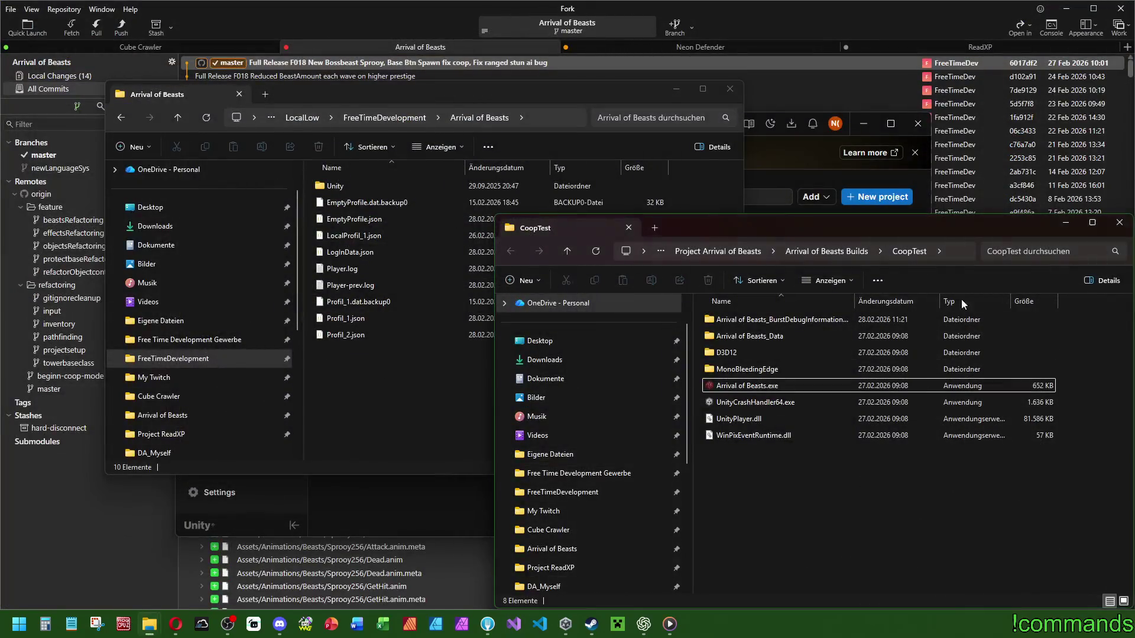
# Step: Close the folder windows and Unity Hub, then stage all 34 changed Assets files in Fork
pyautogui.click(1119, 222)
pyautogui.click(730, 89)
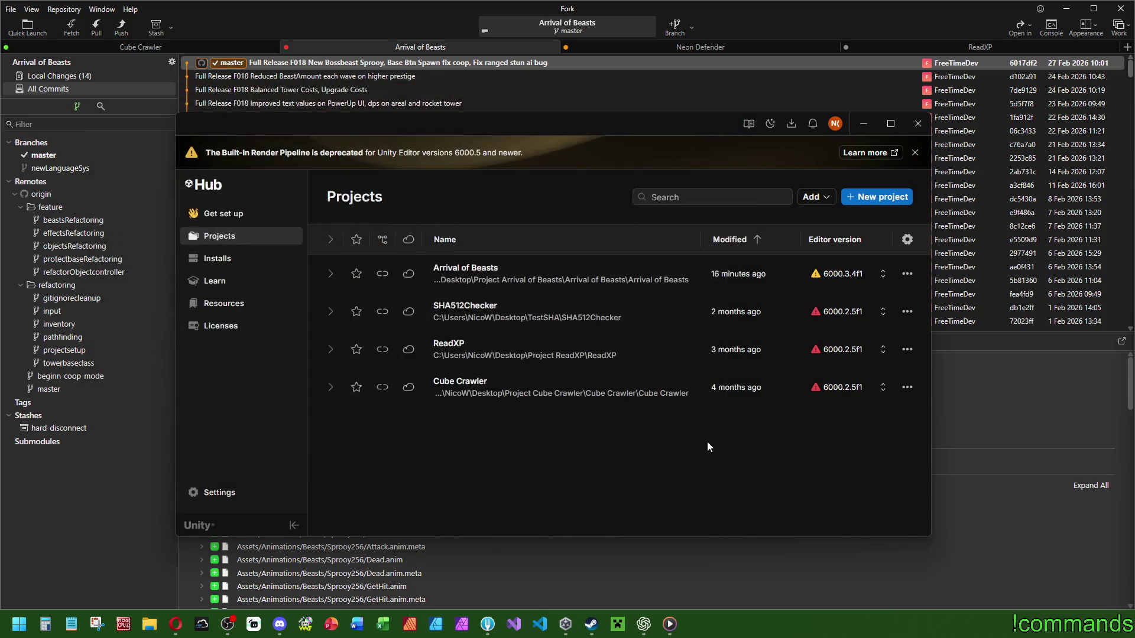
pyautogui.click(918, 123)
pyautogui.click(127, 77)
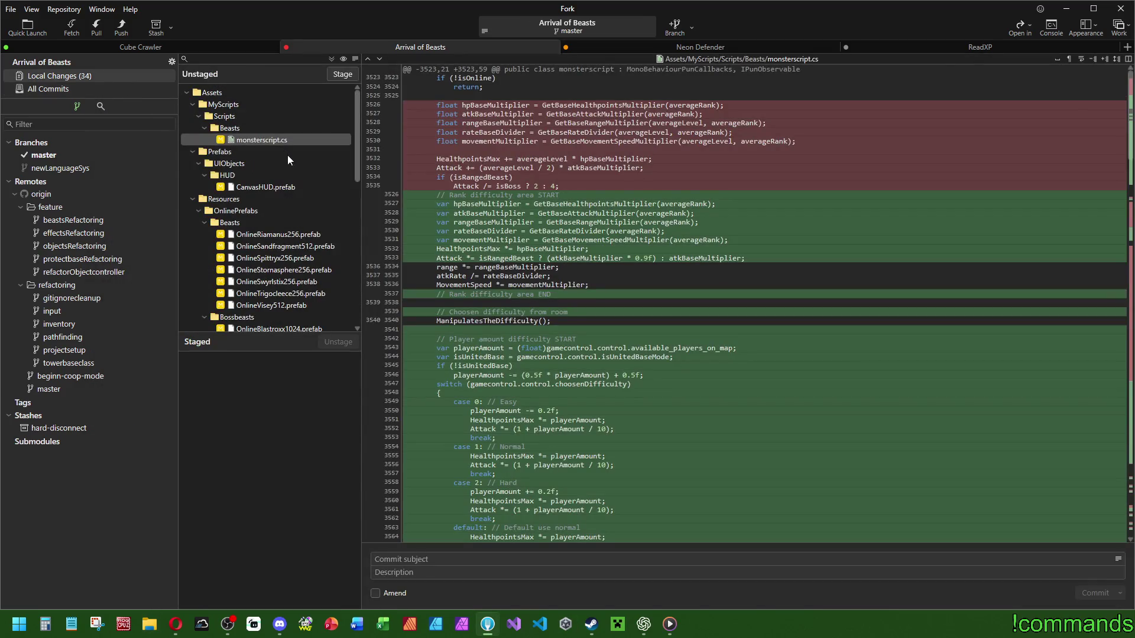
pyautogui.moveTo(488, 632)
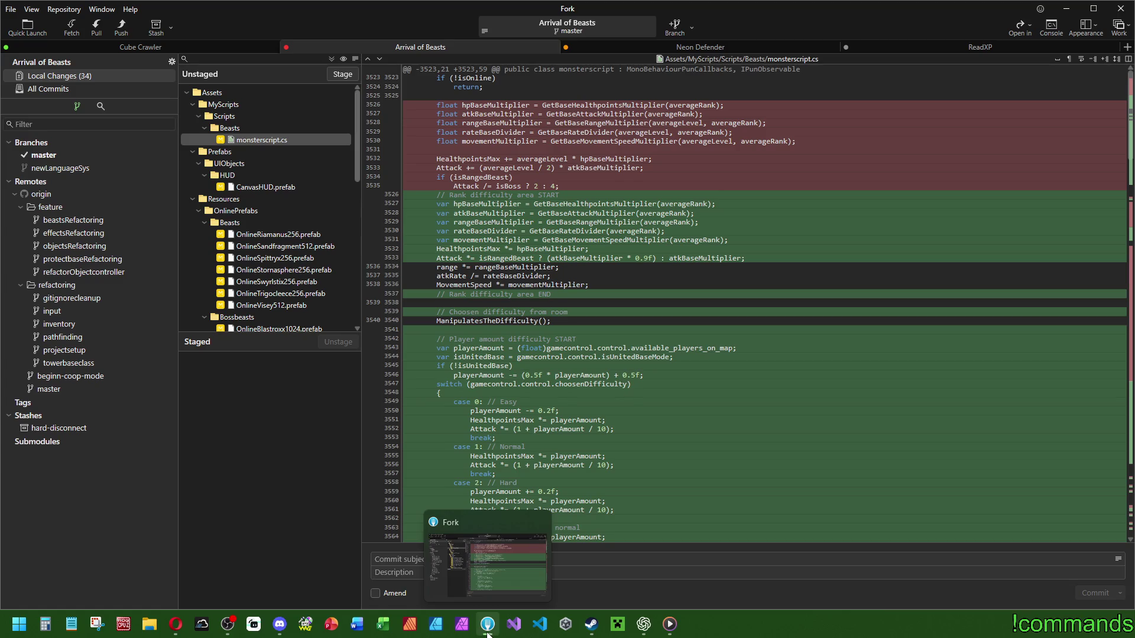
pyautogui.click(240, 94)
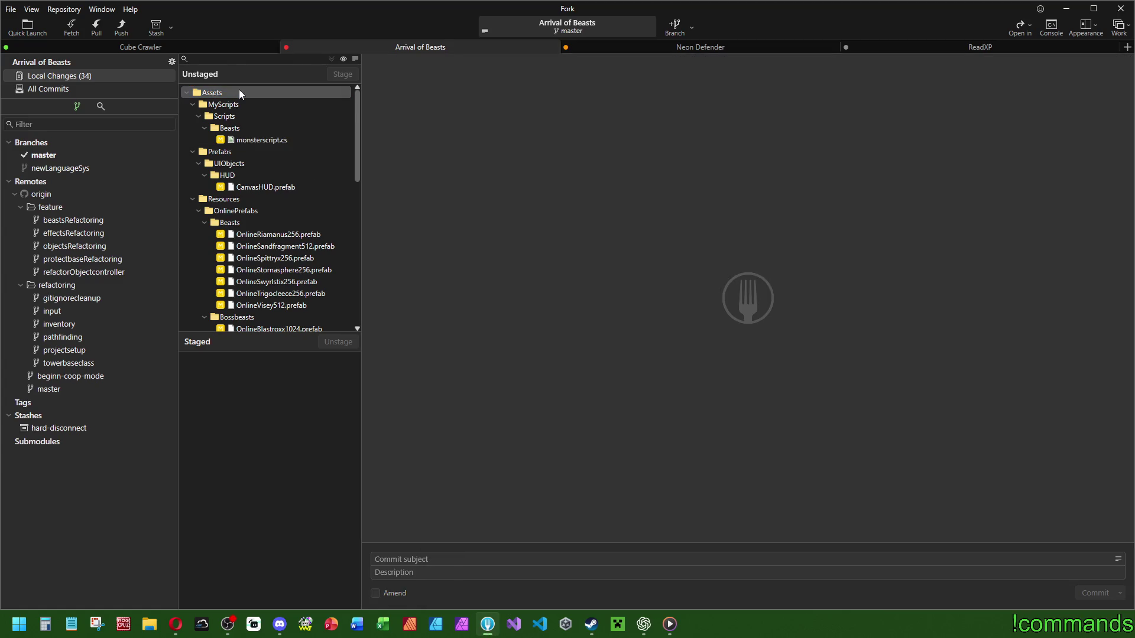
pyautogui.doubleClick(239, 92)
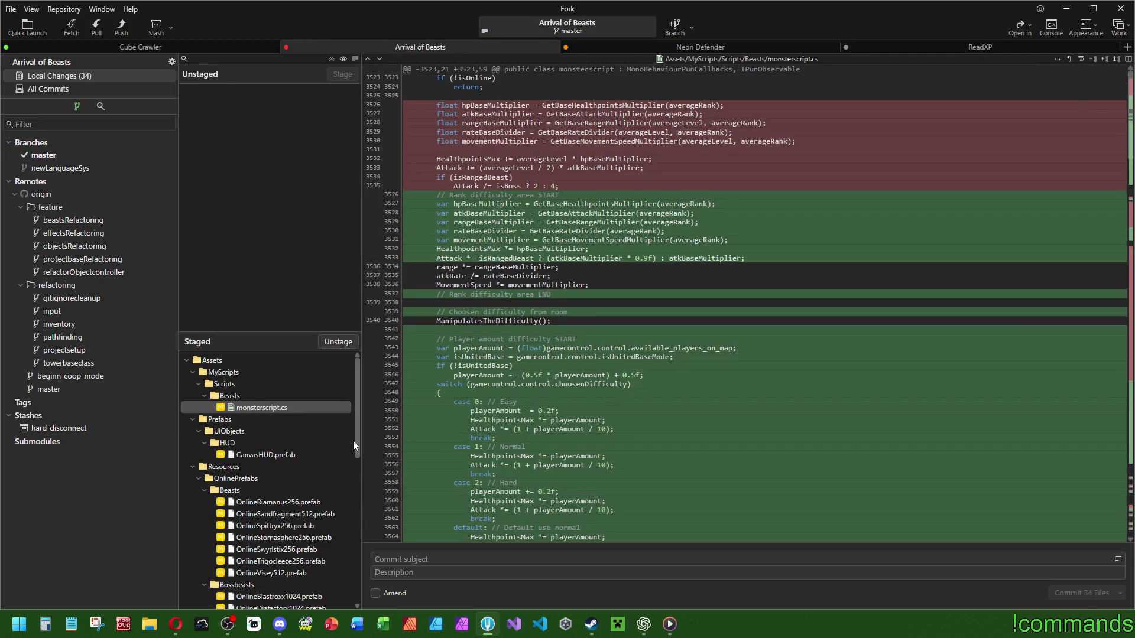
# Step: Commit with subject 'Full Release F018 Completed online balancing with new mode and difficulty' and push
pyautogui.scroll(-10, 282, 526)
pyautogui.scroll(10, 293, 488)
pyautogui.click(411, 558)
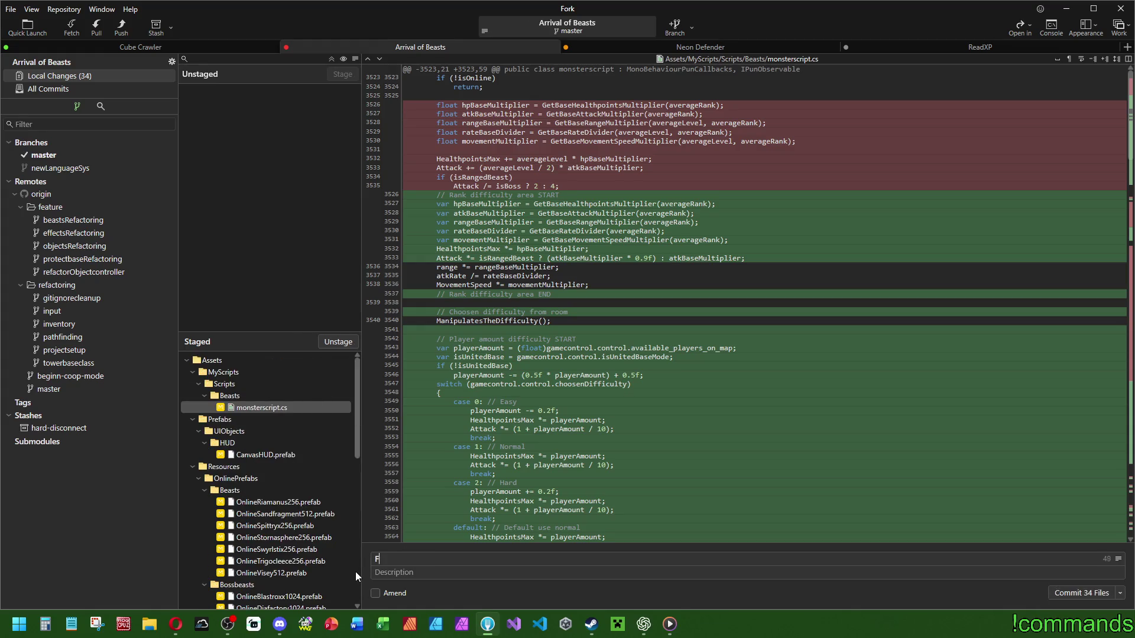
pyautogui.write('Full Release F018')
pyautogui.write(' Complete')
pyautogui.write('d online b ala')
pyautogui.press('BackSpace')
pyautogui.press('BackSpace')
pyautogui.press('BackSpace')
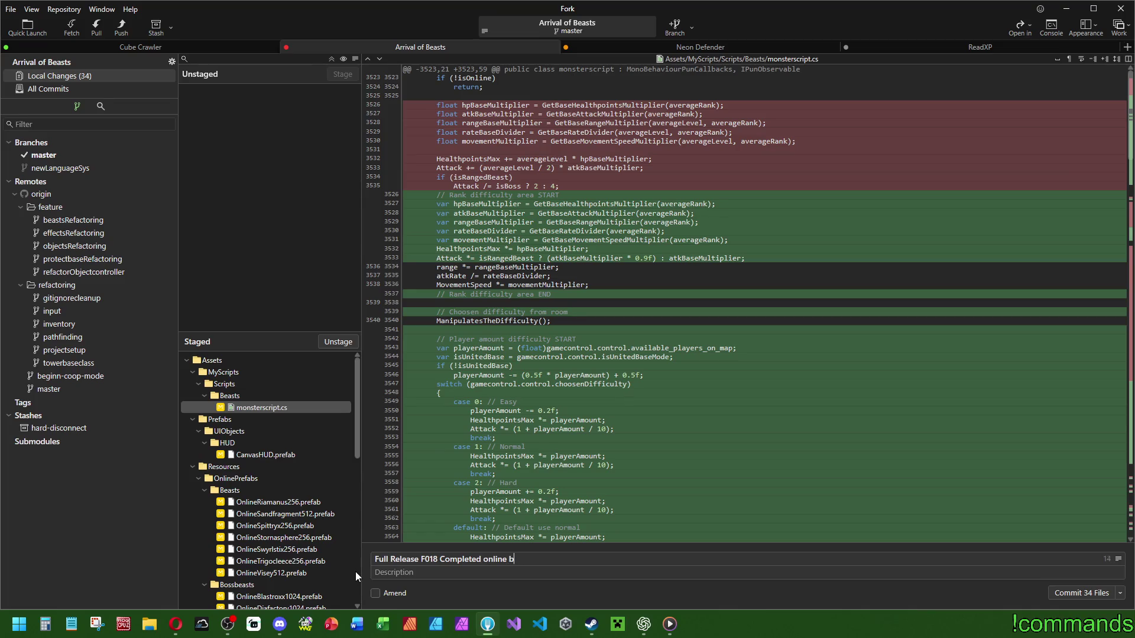
pyautogui.write('alancing with new mode and dif')
pyautogui.write('ficulty')
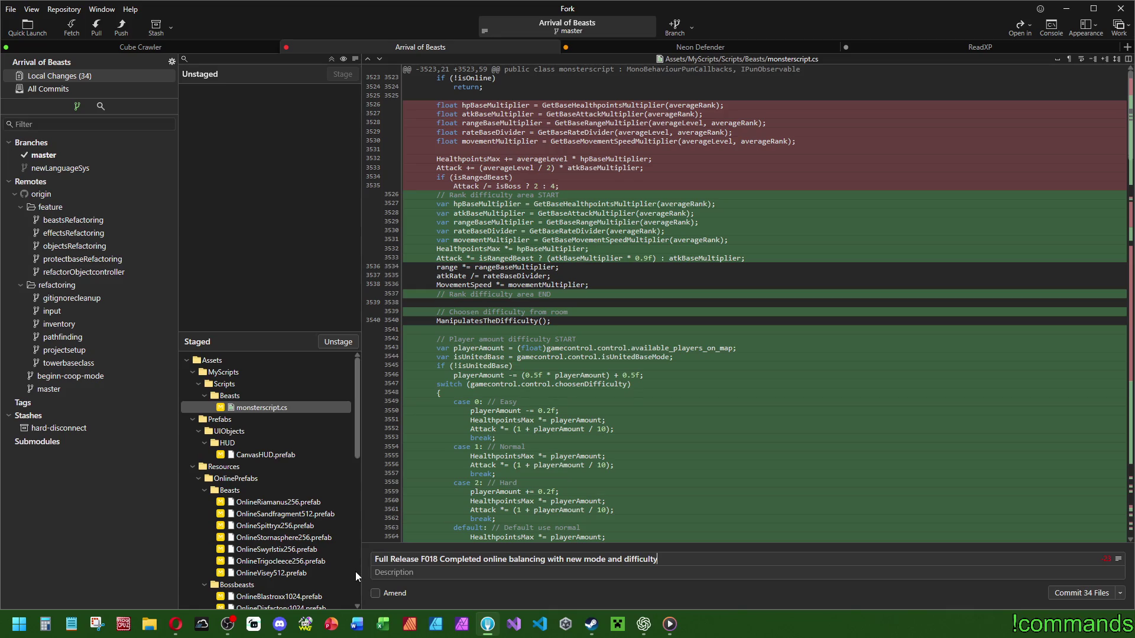
pyautogui.moveTo(357, 409)
pyautogui.mouseDown()
pyautogui.moveTo(349, 570)
pyautogui.moveTo(364, 393)
pyautogui.mouseUp()
pyautogui.click(1120, 593)
pyautogui.click(1126, 568)
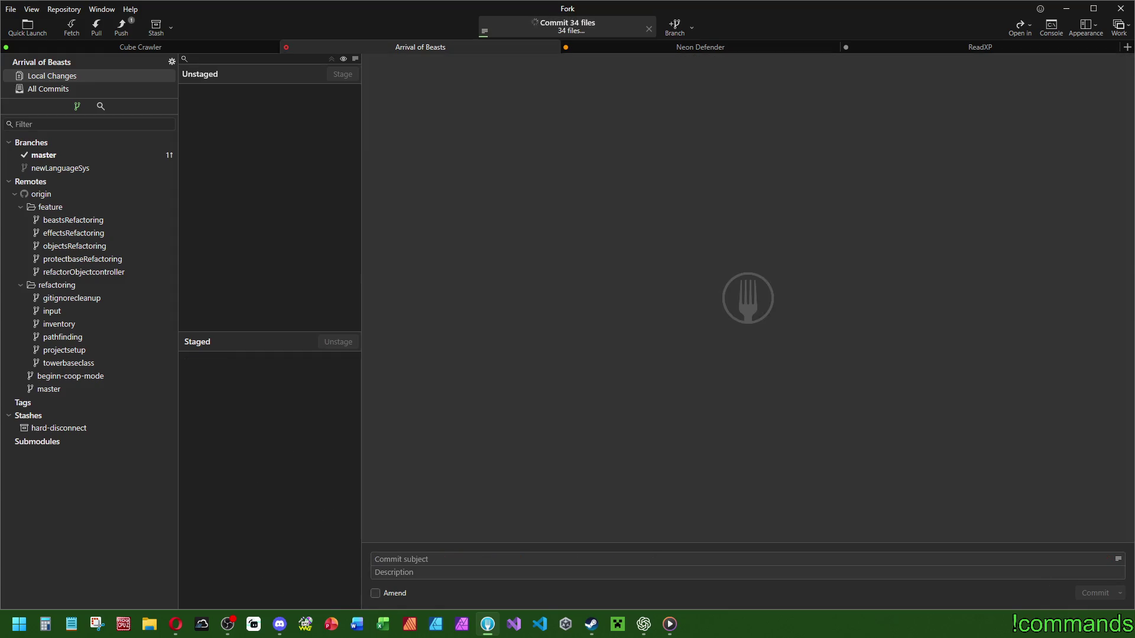
# Step: Reopen WorkingTables.xlsx, select task rows 707–709, save, then close Excel and Fork
pyautogui.rightClick(383, 624)
pyautogui.click(352, 458)
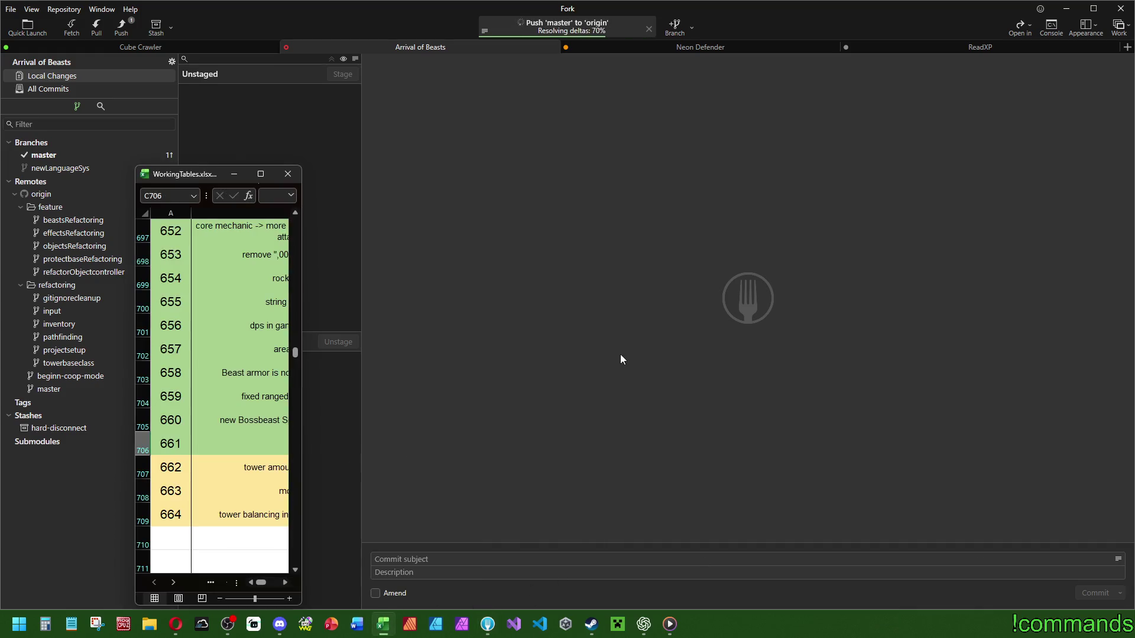
pyautogui.doubleClick(209, 175)
pyautogui.click(250, 392)
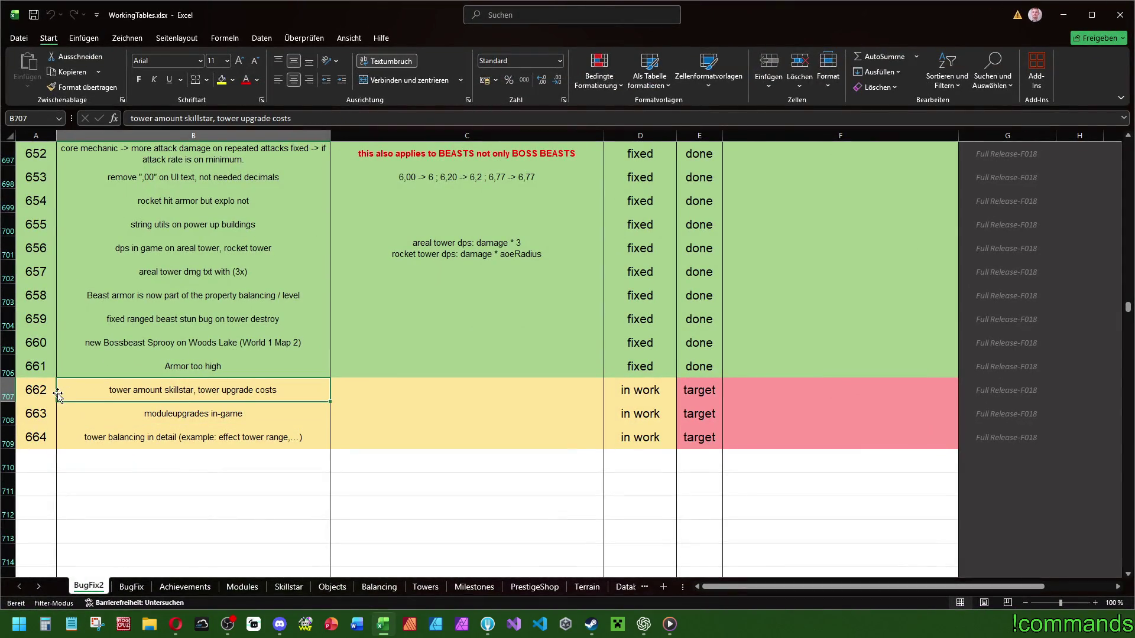
pyautogui.moveTo(34, 394)
pyautogui.mouseDown()
pyautogui.moveTo(177, 394)
pyautogui.moveTo(376, 426)
pyautogui.moveTo(715, 431)
pyautogui.mouseUp()
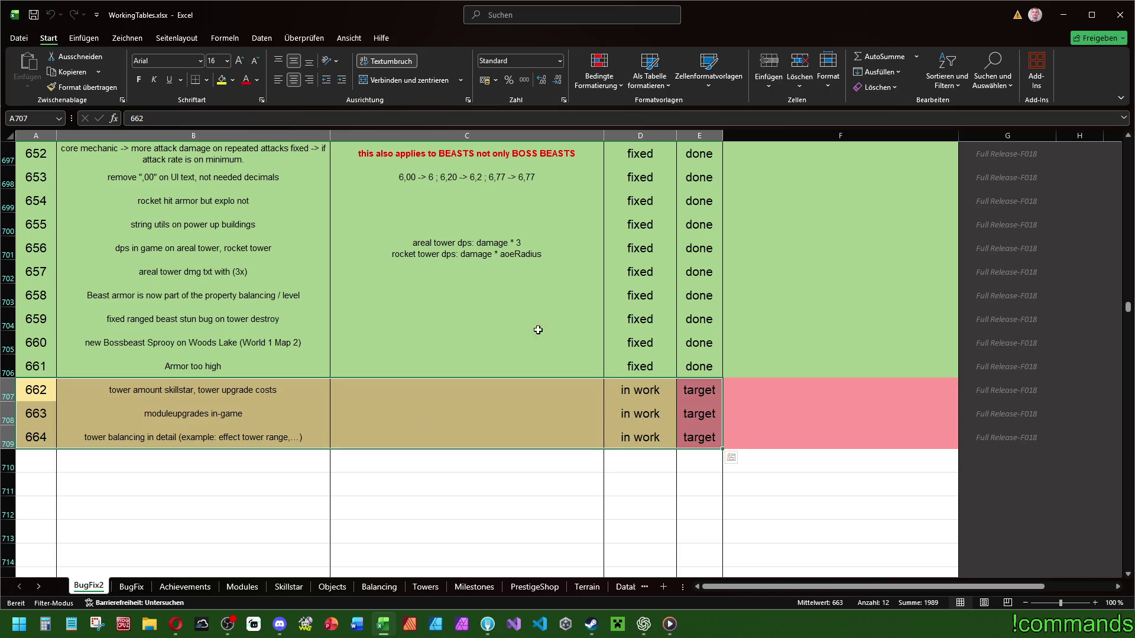
pyautogui.click(451, 300)
pyautogui.click(37, 19)
pyautogui.click(1120, 15)
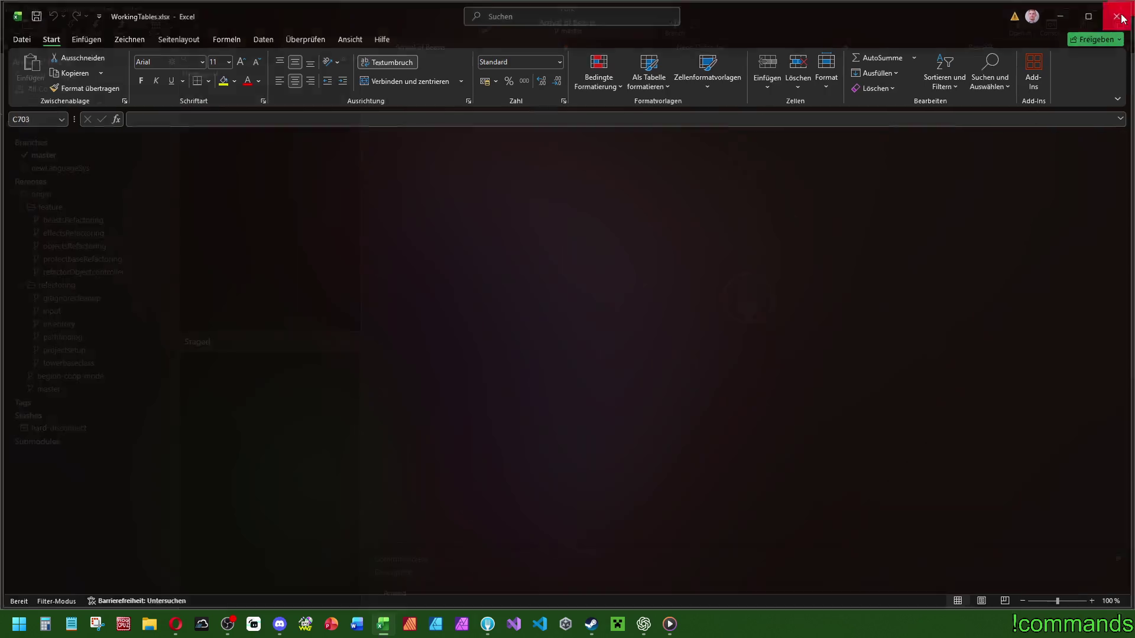
pyautogui.click(1120, 8)
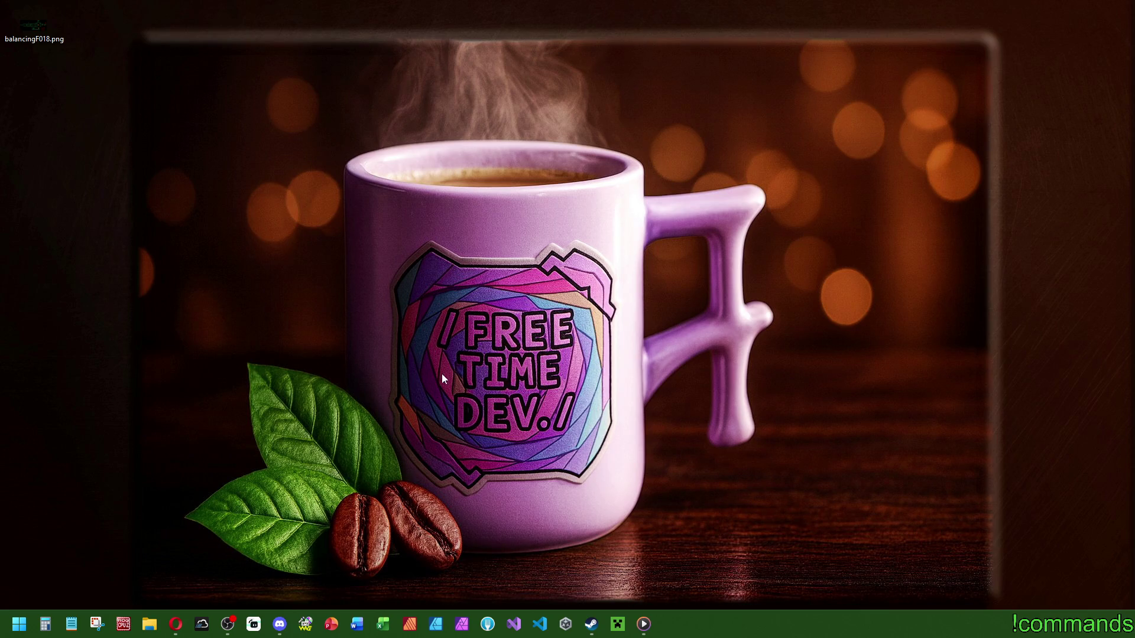
# Step: Bring up Discord from the taskbar, then minimize it back to the desktop
pyautogui.click(280, 624)
pyautogui.click(1083, 9)
# Step: Bring the Twitch results browser back to the front and un-maximize its window
pyautogui.hotkey('alt', 'Tab')
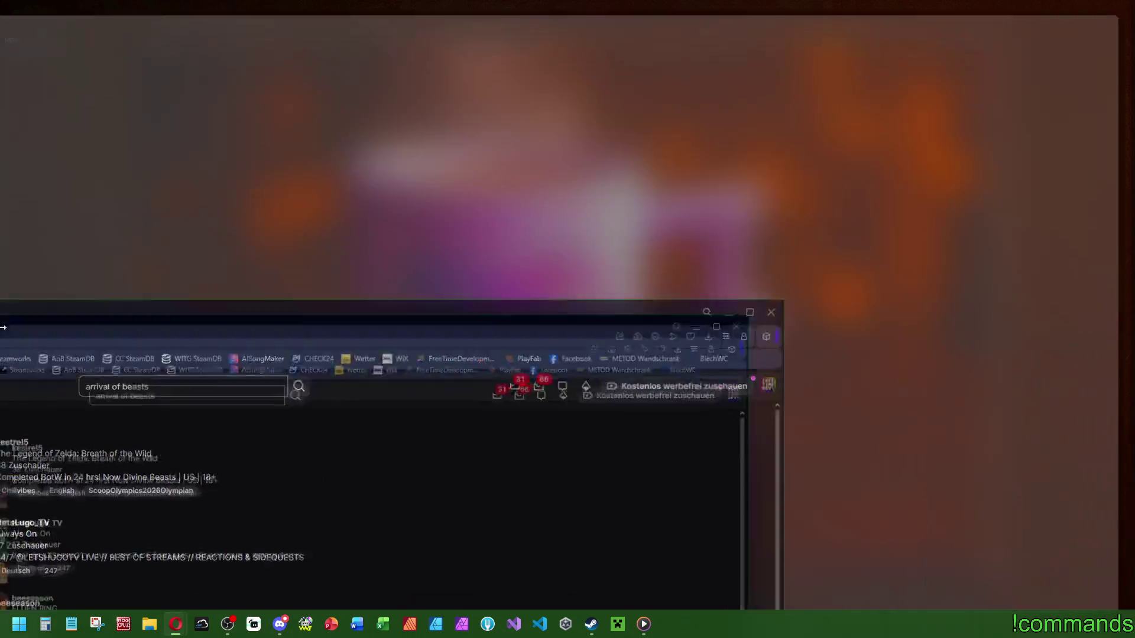
pyautogui.scroll(-8, 973, 401)
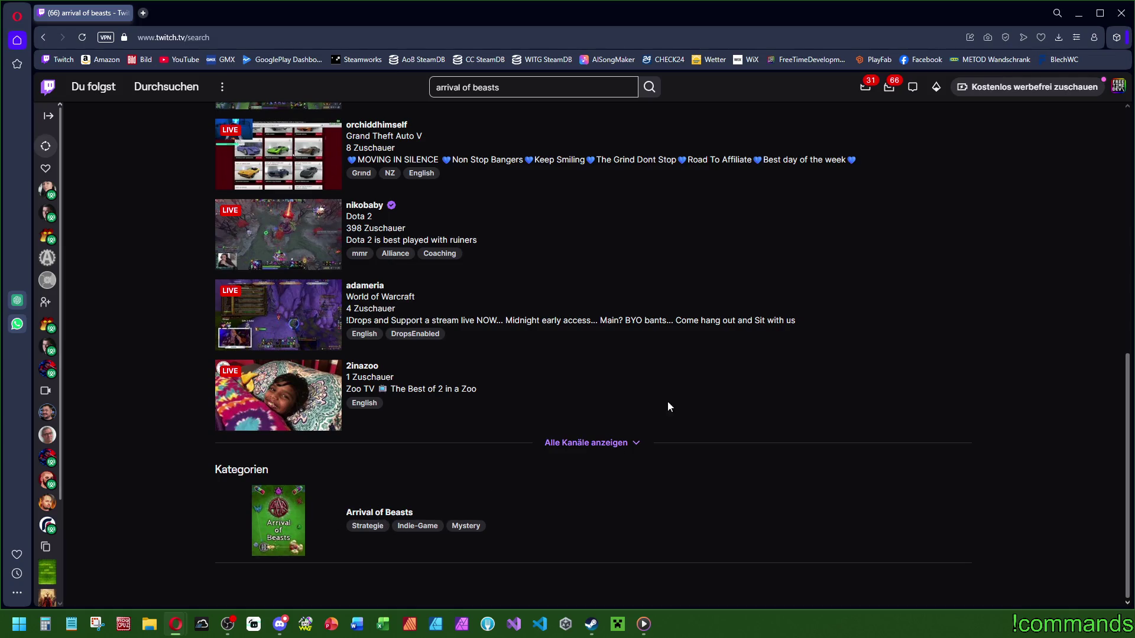
pyautogui.doubleClick(995, 14)
# Step: End the Opera Internet Browser task in Task Manager, then relaunch Opera from the taskbar
pyautogui.hotkey('ctrl', 'shift', 'Escape')
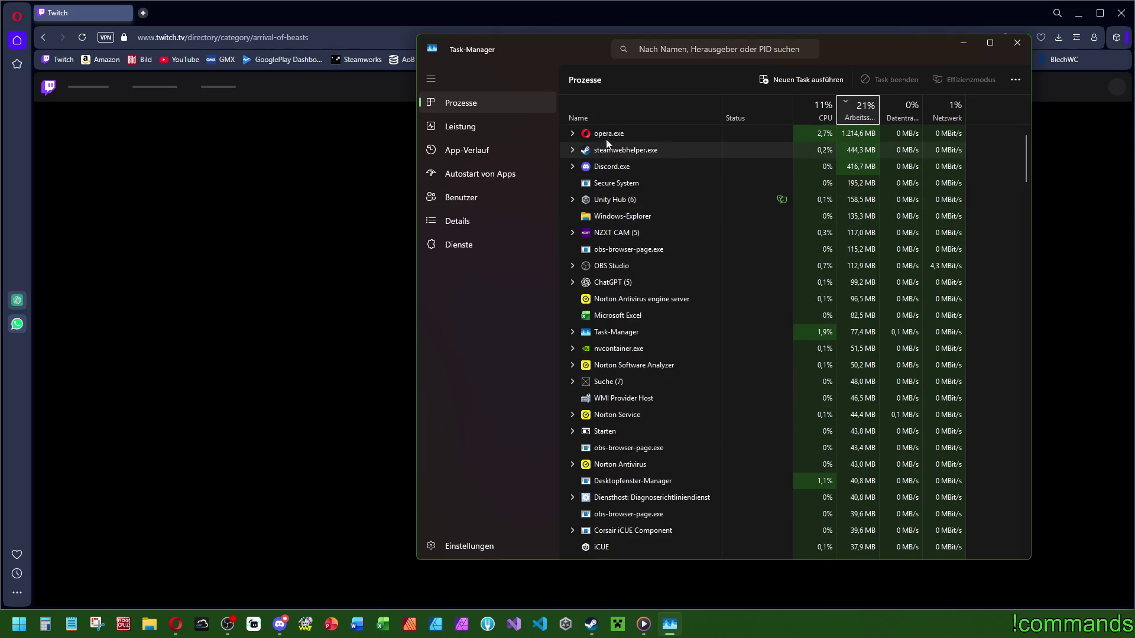
pyautogui.click(638, 137)
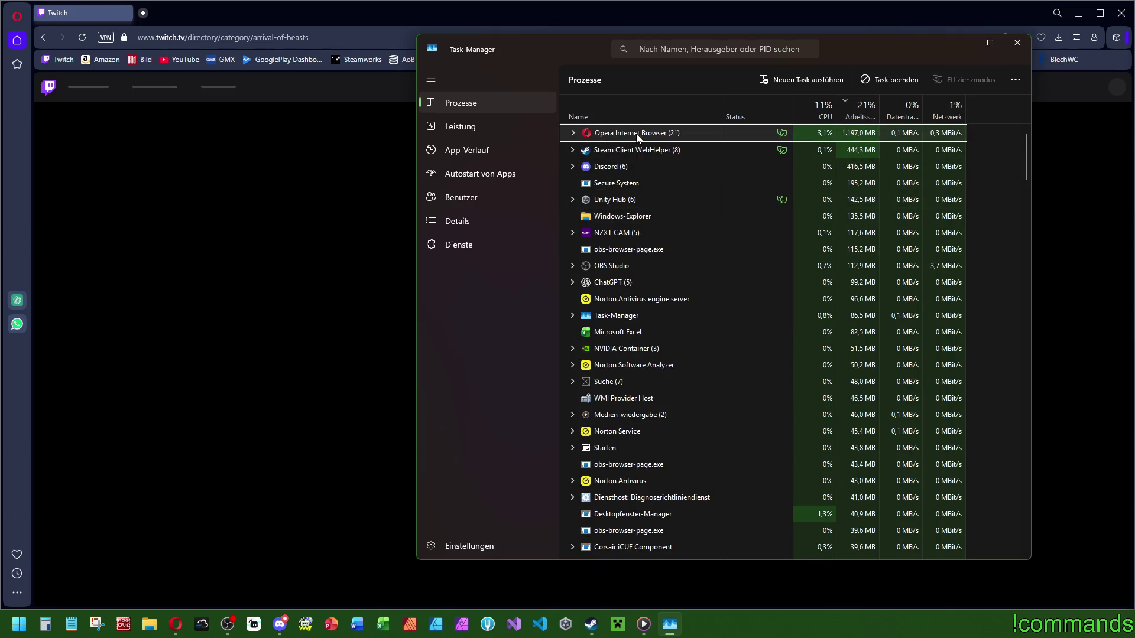
pyautogui.click(890, 80)
pyautogui.click(1017, 43)
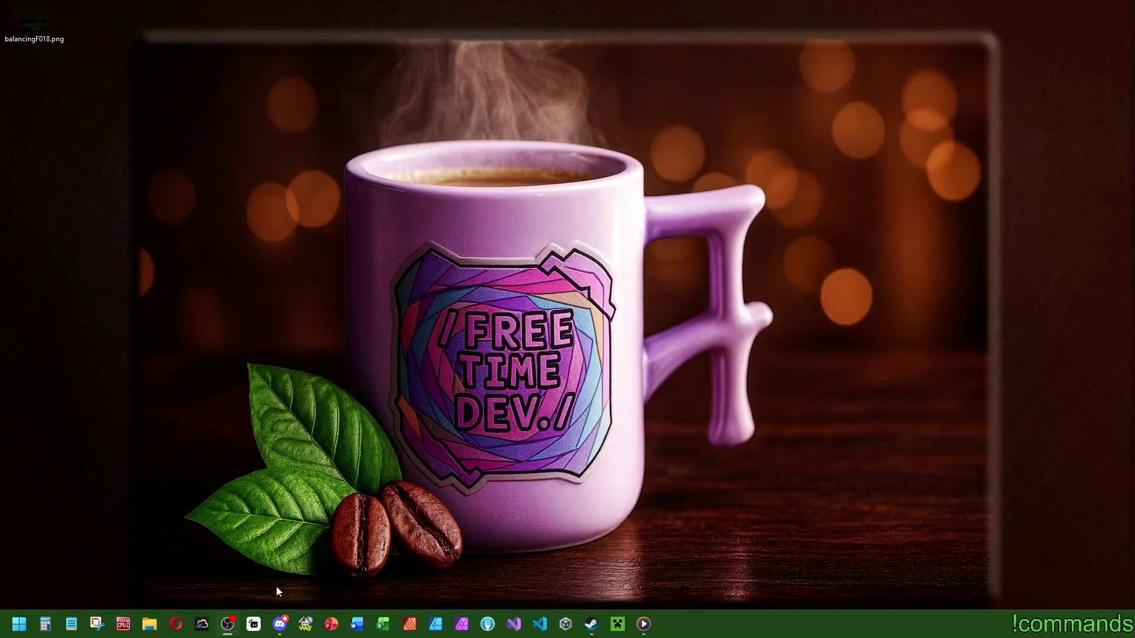
pyautogui.click(177, 633)
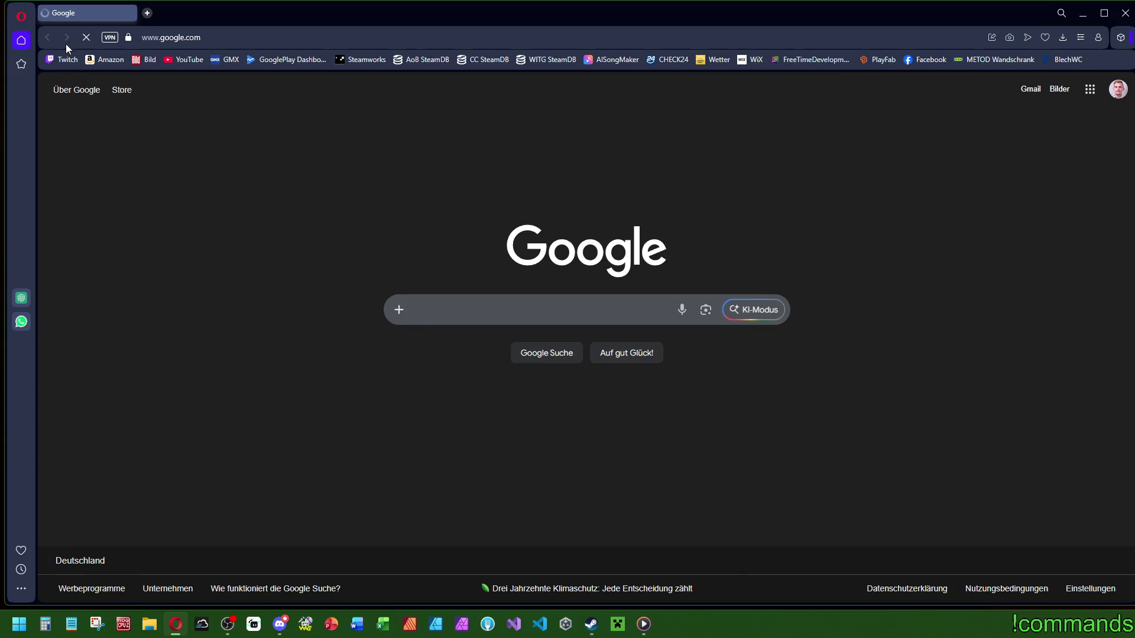
# Step: Rerun the recent 'arrival of beasts' Twitch search and open the Arrival of Beasts category
pyautogui.click(63, 59)
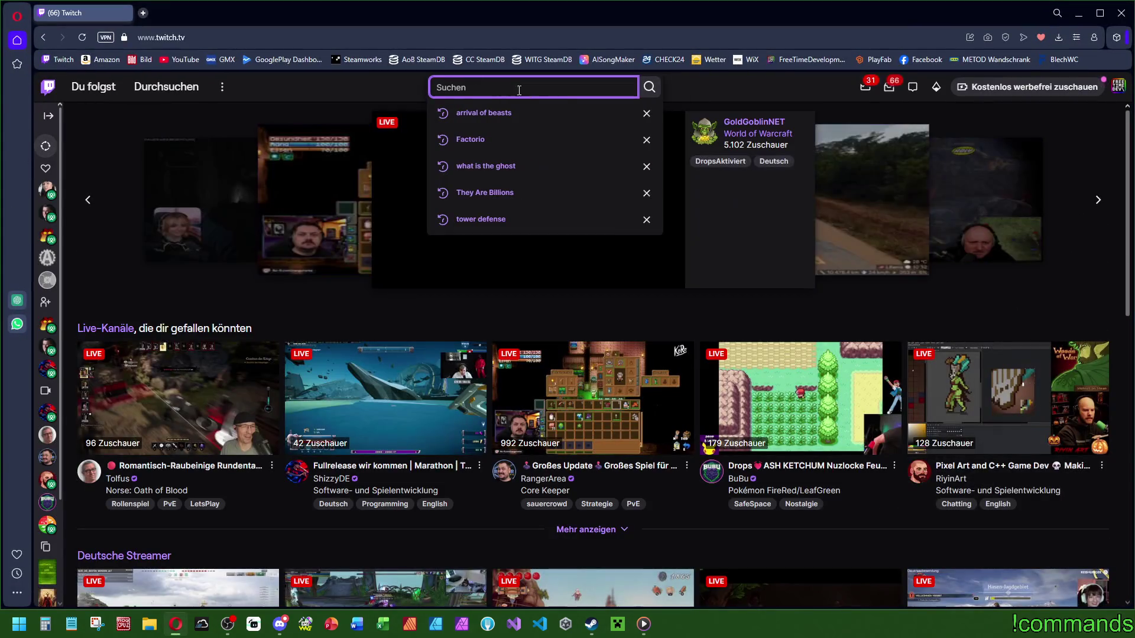
pyautogui.click(493, 112)
pyautogui.scroll(-8, 469, 221)
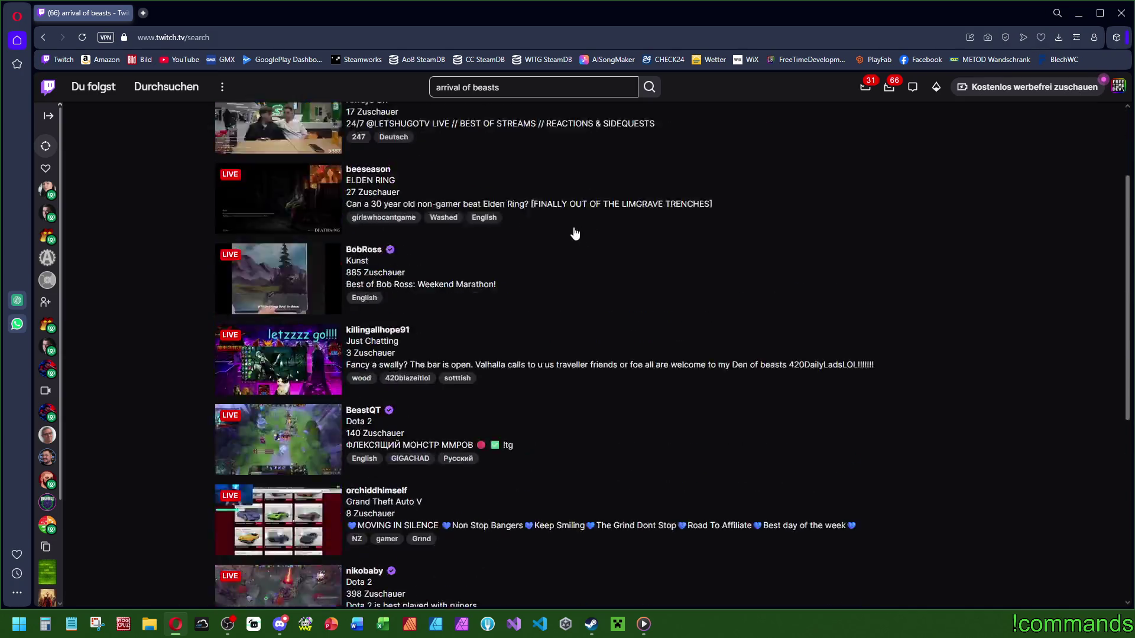
pyautogui.click(284, 514)
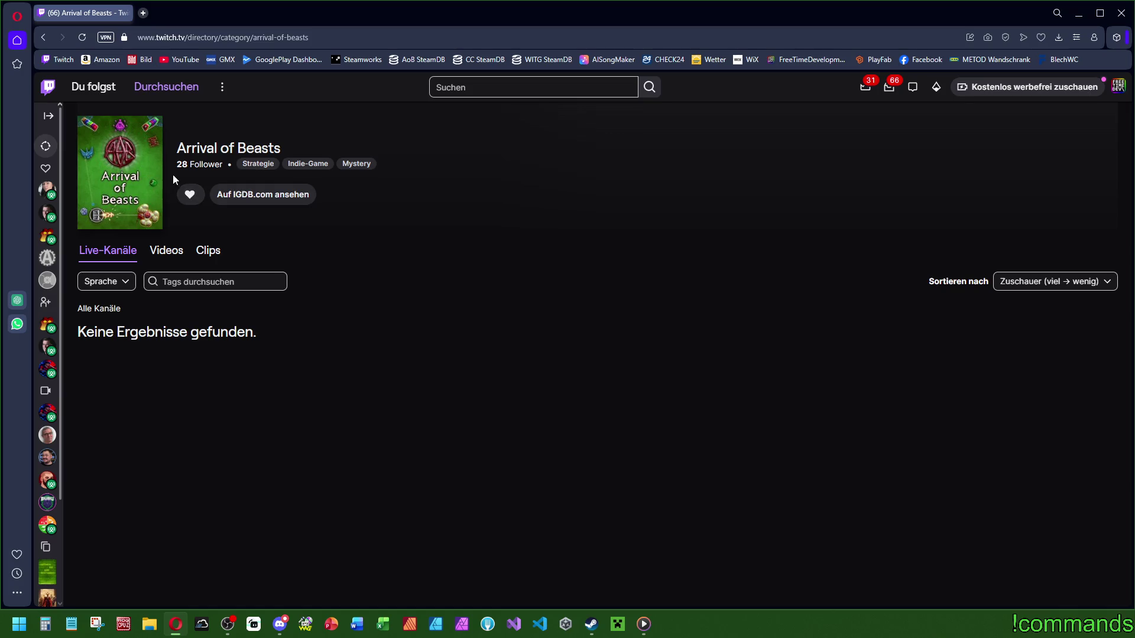
# Step: Follow the Arrival of Beasts category, close Opera, and show Discord's #-twitch channel
pyautogui.moveTo(179, 165)
pyautogui.mouseDown()
pyautogui.moveTo(222, 165)
pyautogui.moveTo(453, 264)
pyautogui.mouseUp()
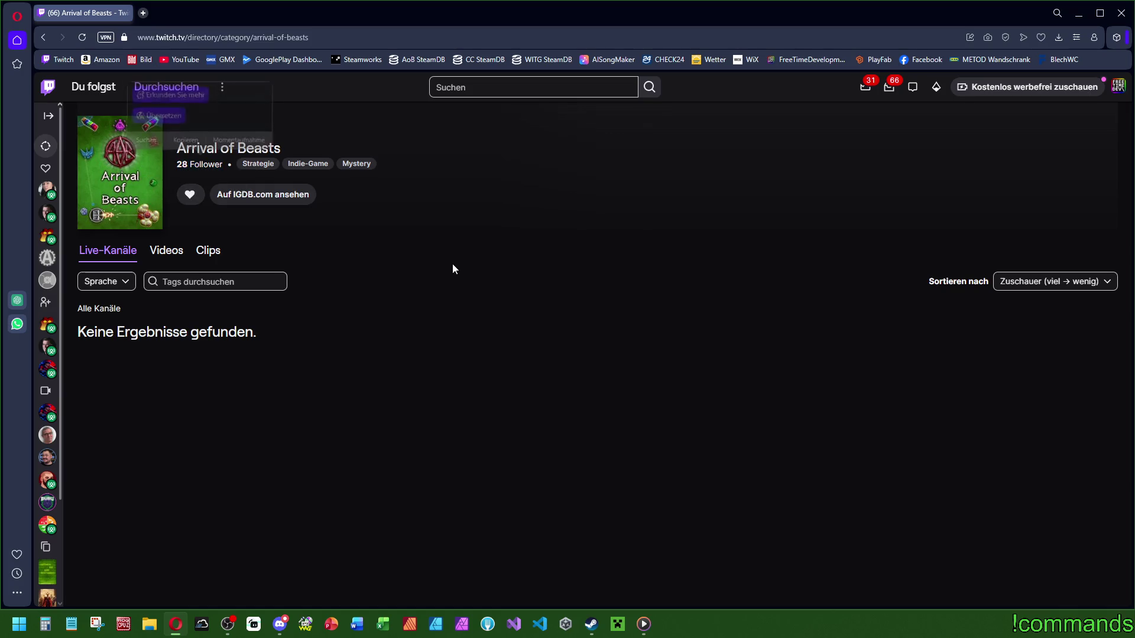
pyautogui.click(277, 239)
pyautogui.click(191, 195)
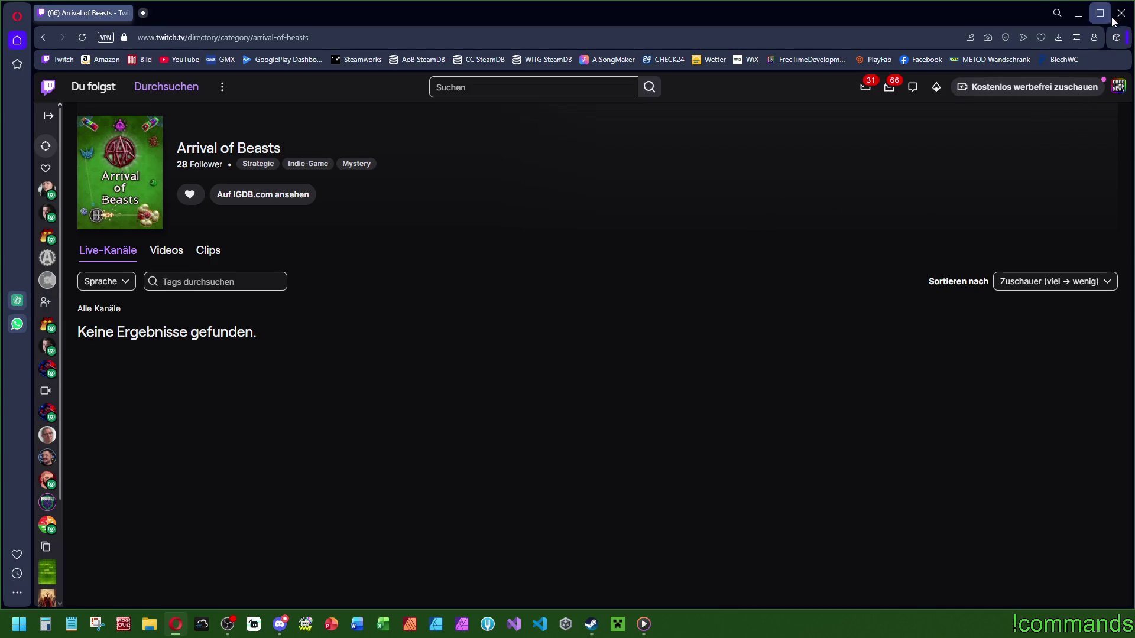
pyautogui.click(1079, 13)
pyautogui.click(279, 627)
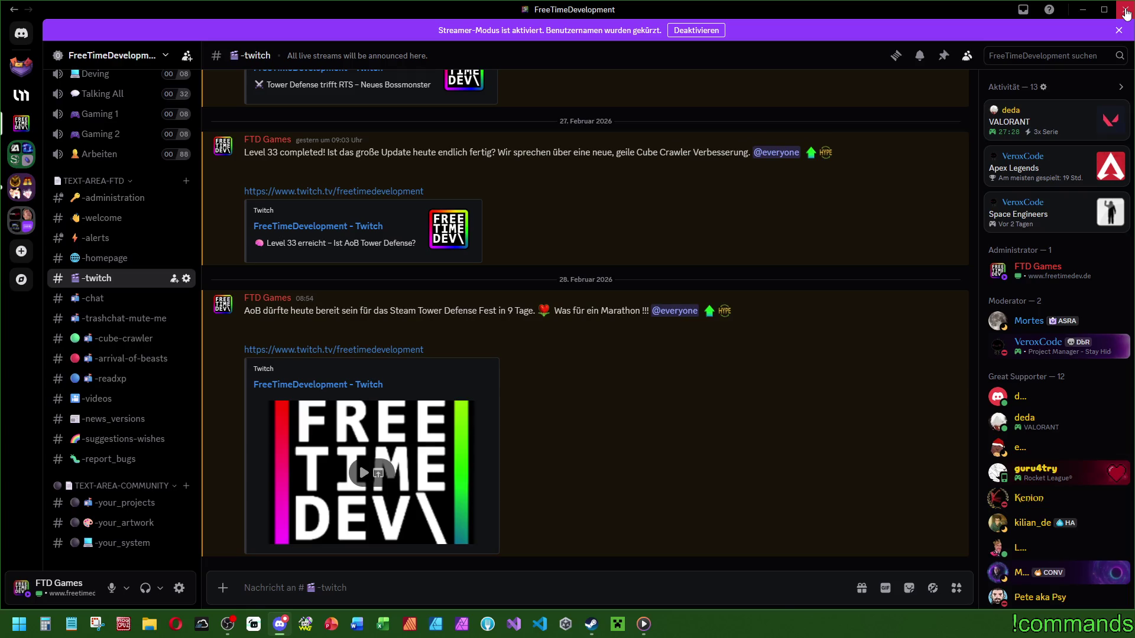
# Step: Close Discord and a freshly opened Opera window, leaving only the desktop
pyautogui.click(1125, 13)
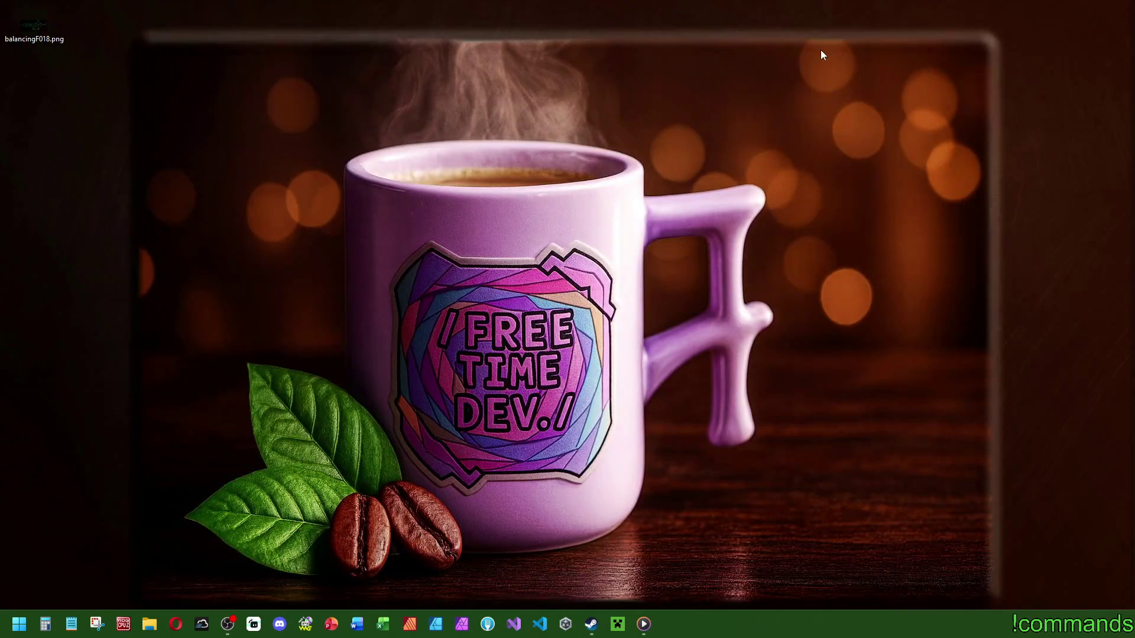
pyautogui.click(176, 633)
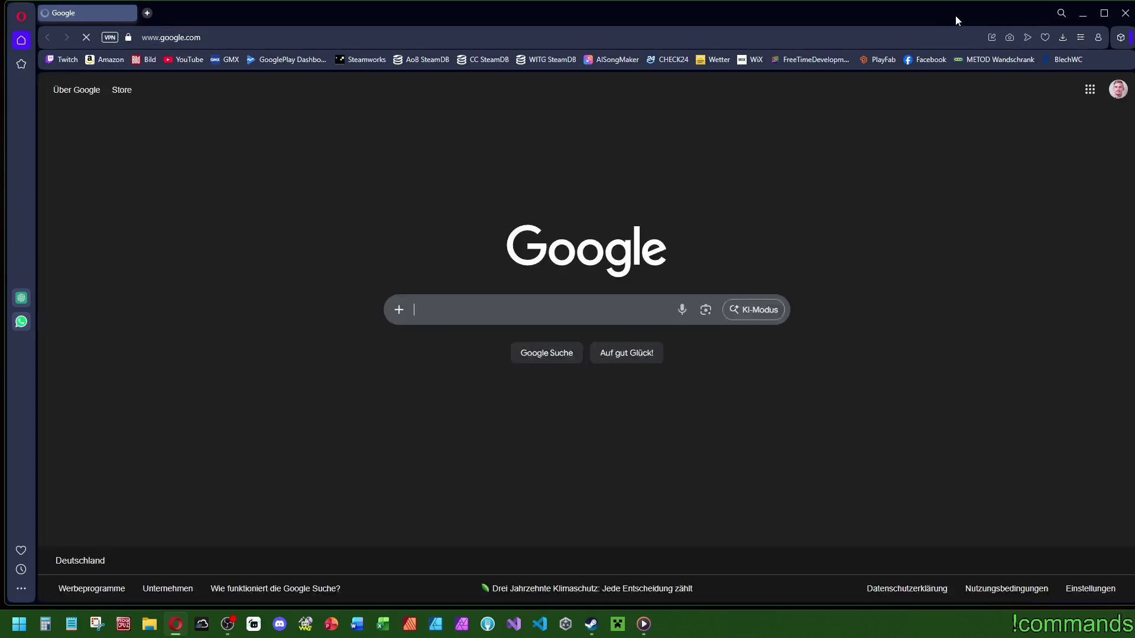
pyautogui.click(1126, 13)
pyautogui.press('super+Tab')
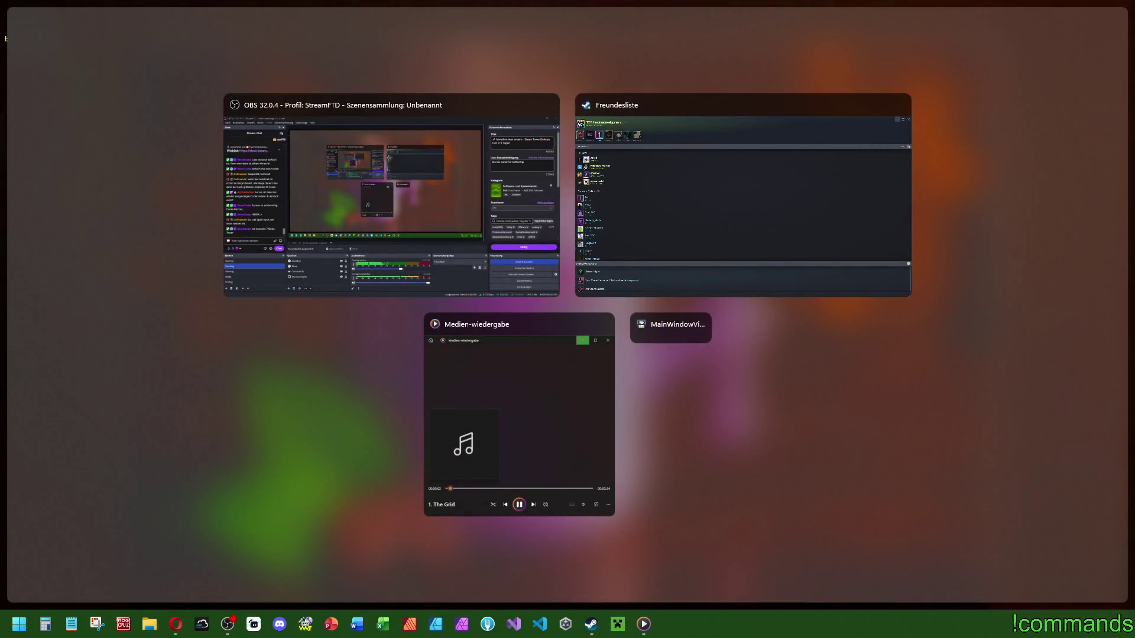
pyautogui.press('Escape')
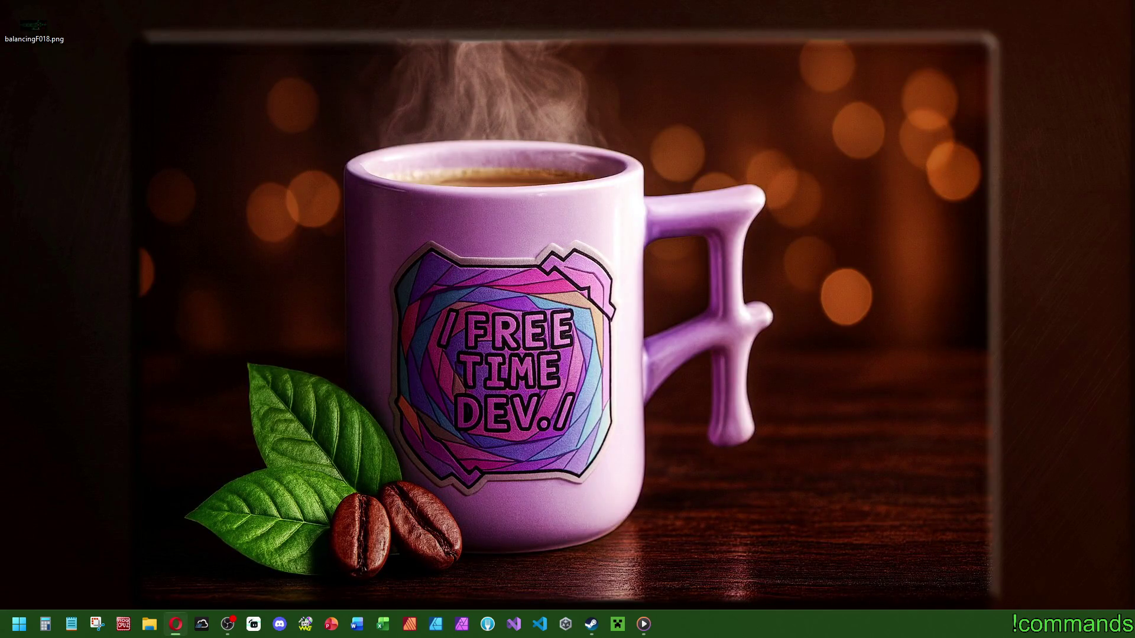